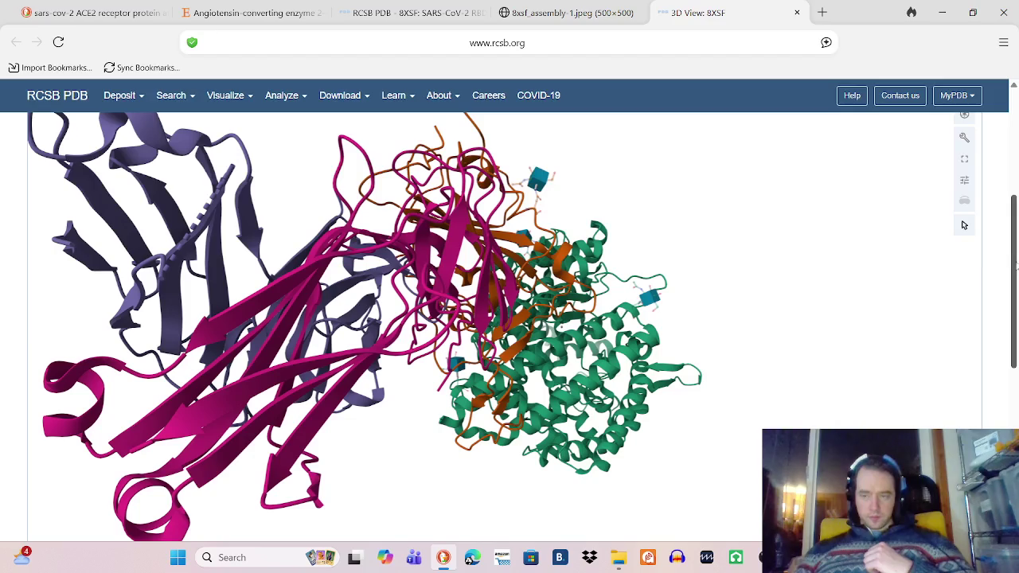
Step: Restore the full-width 8XSF view and download it as a PNG snapshot
scroll(1016, 267, "up", 1)
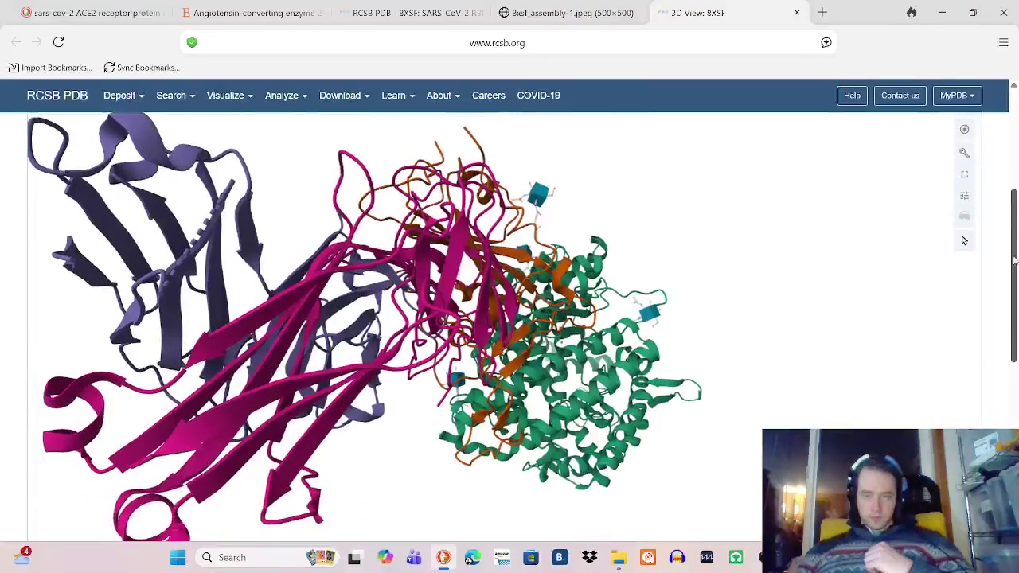
left_click(964, 154)
left_click(765, 219)
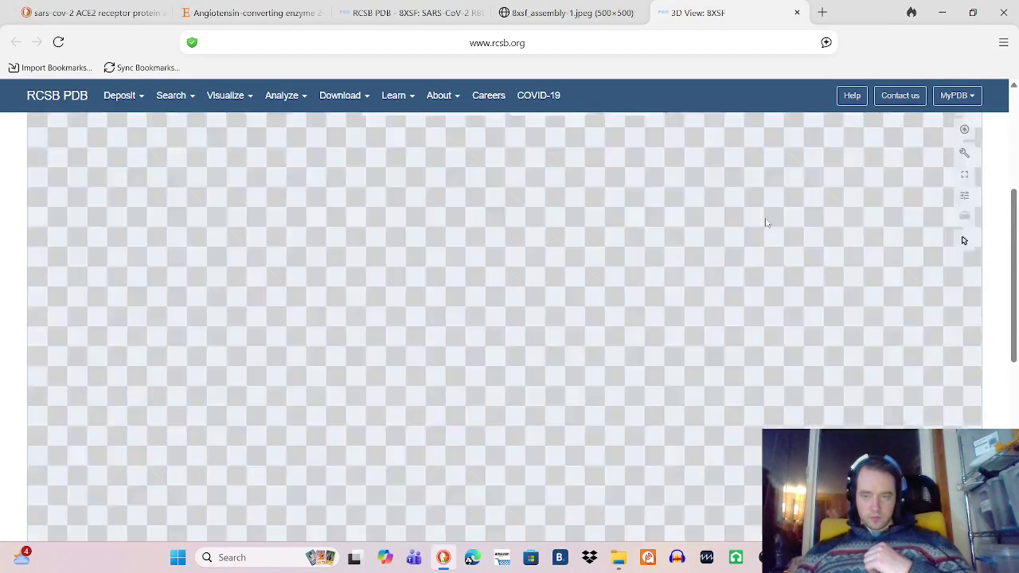
left_click(963, 136)
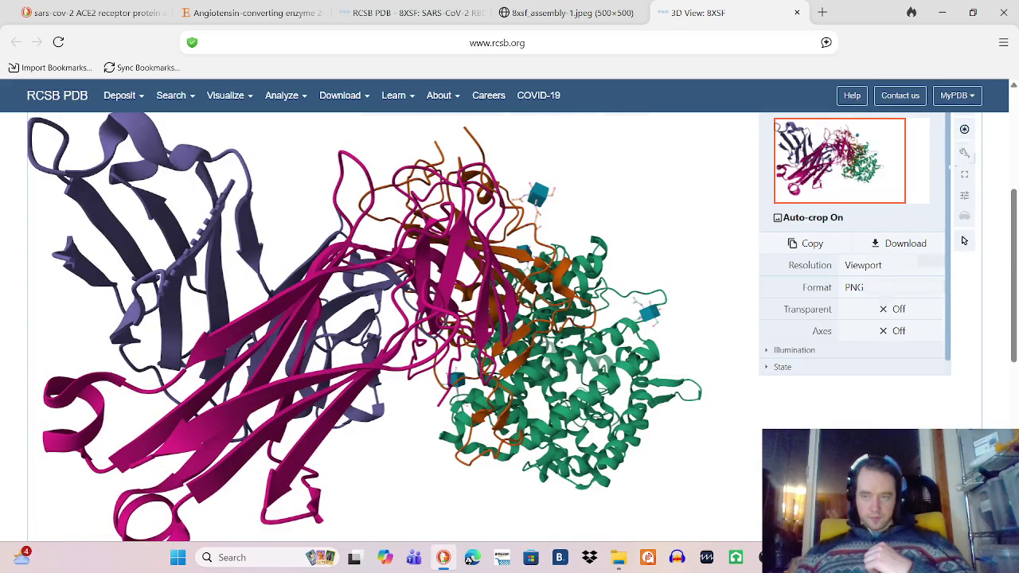
left_click(904, 247)
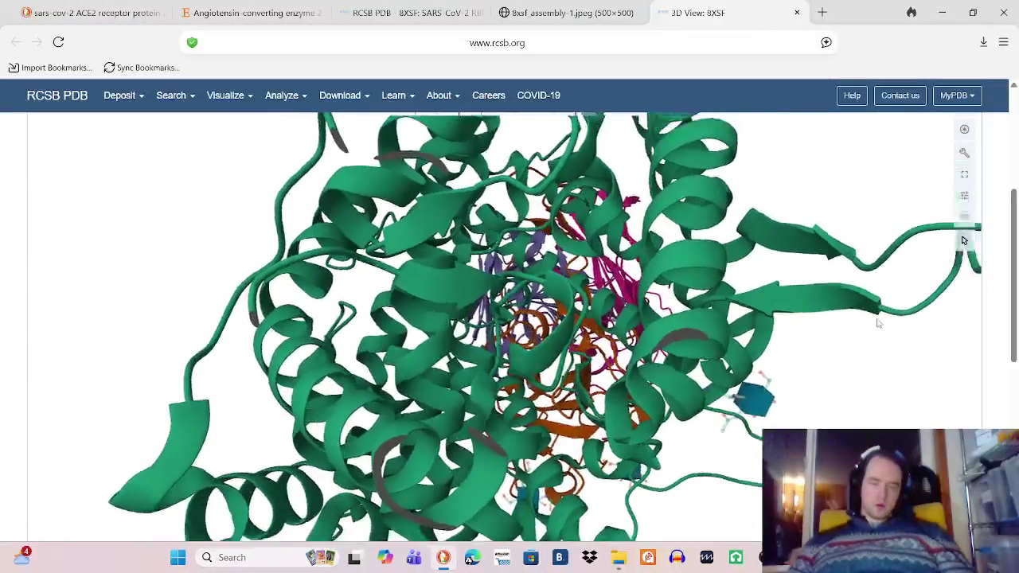
Step: Zoom onto the orange–green chain interface contacts, then bring OBS Studio forward
scroll(875, 318, "up", 3)
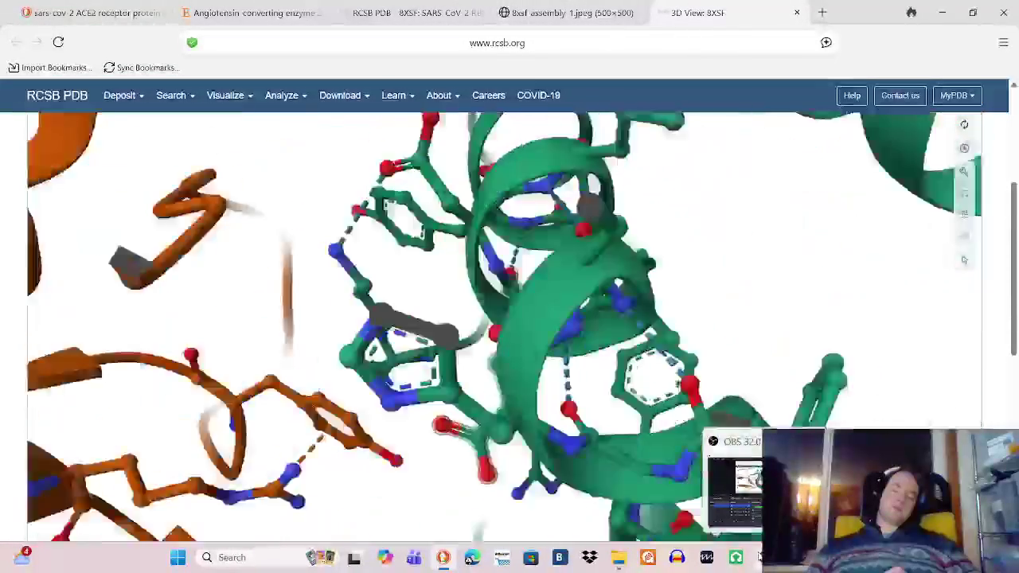
left_click(760, 557)
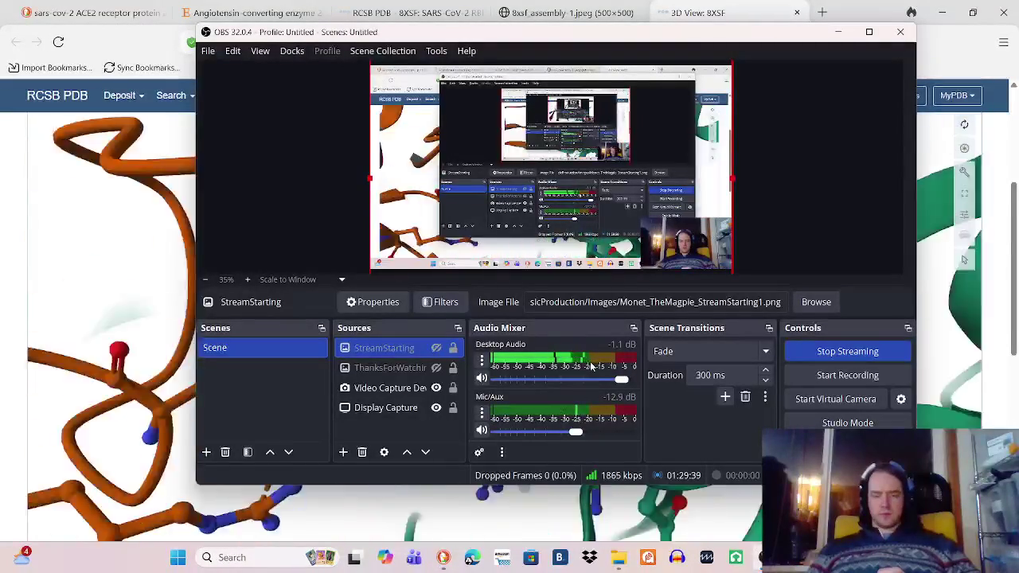
Step: Check the 3D View and 8xsf assembly image tabs, dismissing the image's context menu
left_click(77, 26)
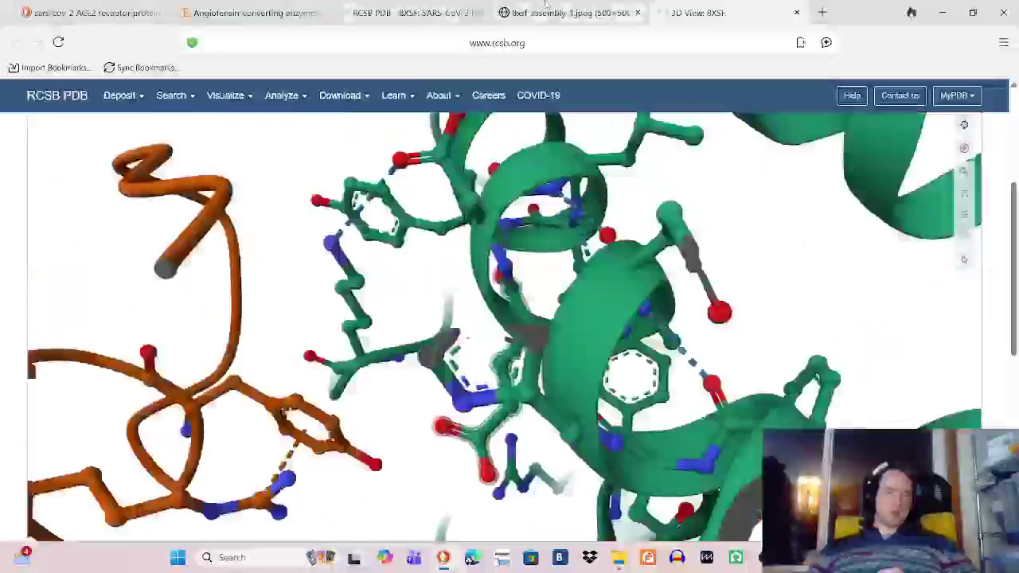
left_click(561, 13)
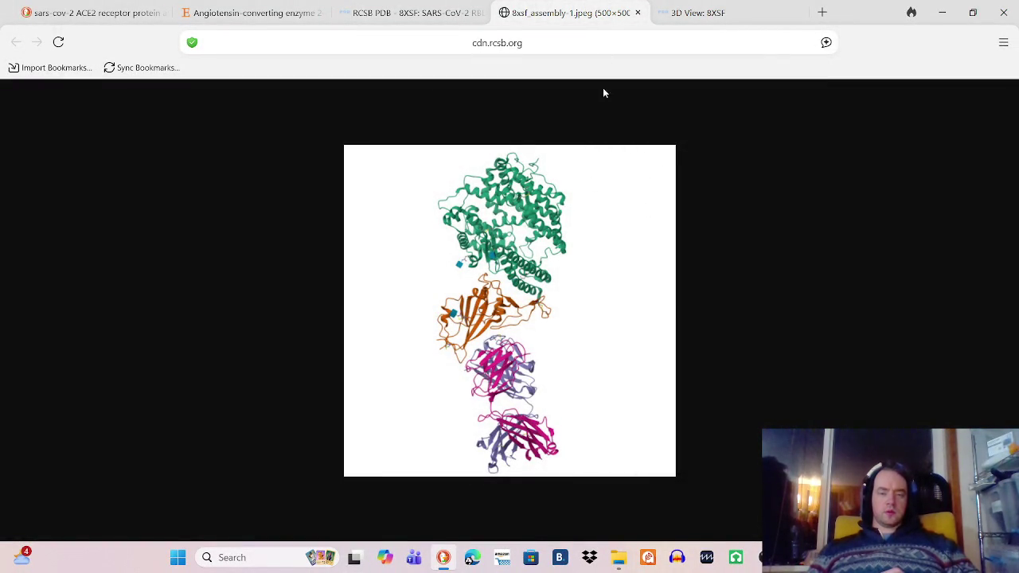
right_click(611, 282)
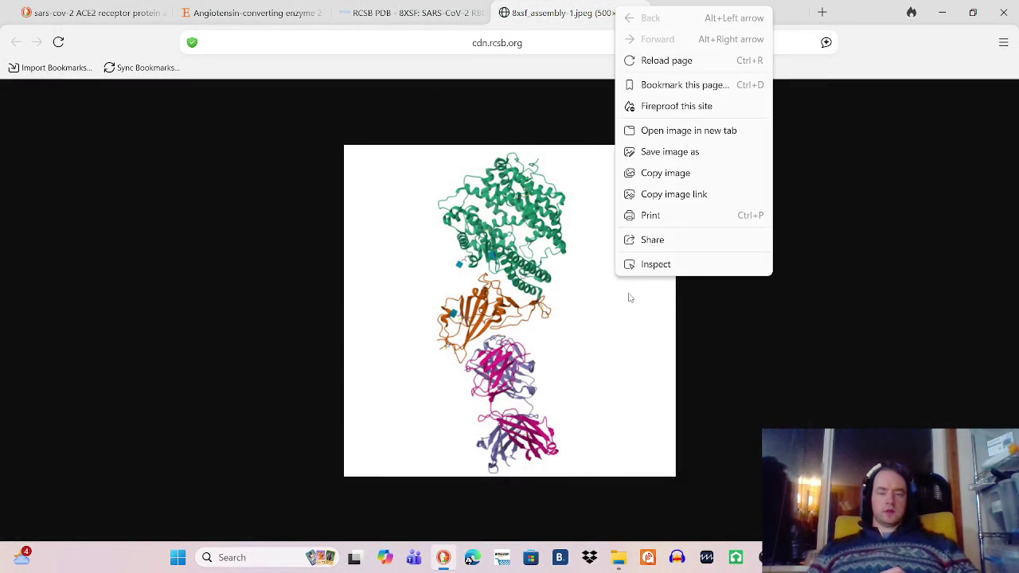
left_click(670, 151)
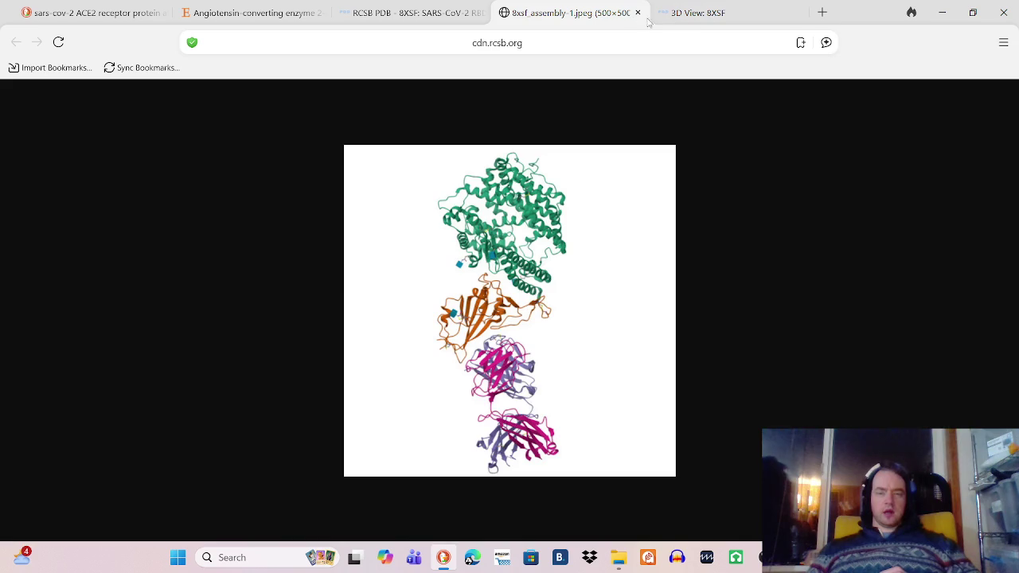
left_click(686, 13)
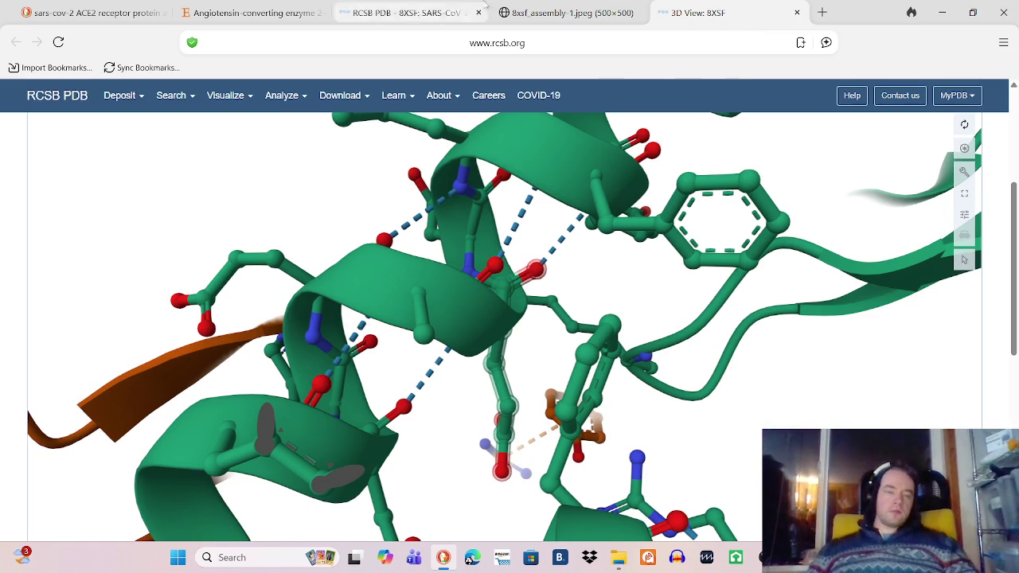
Step: Close the 3D View and image tabs, scroll the 8XSF page up, and bring up Downloads
left_click(796, 12)
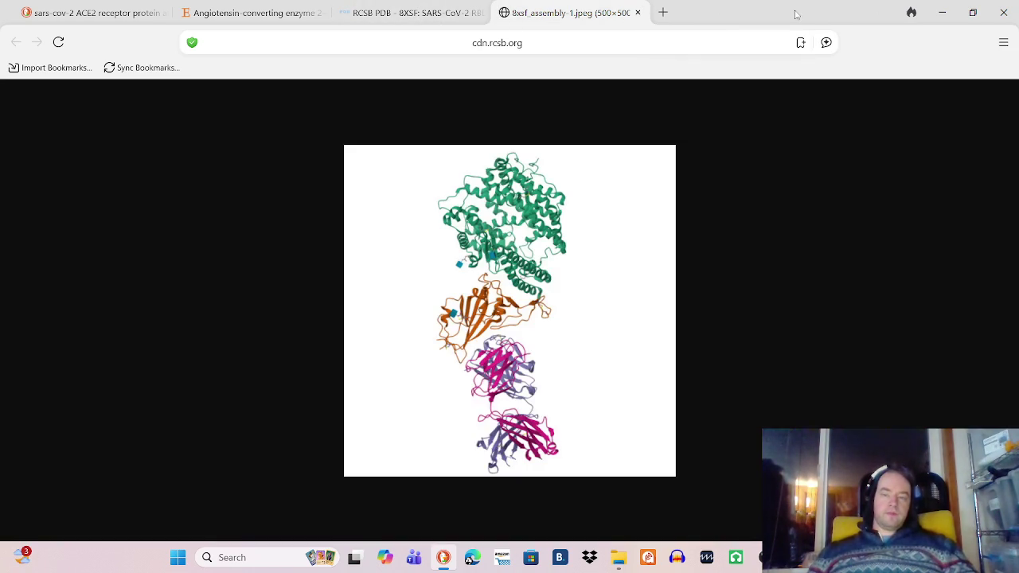
left_click(638, 13)
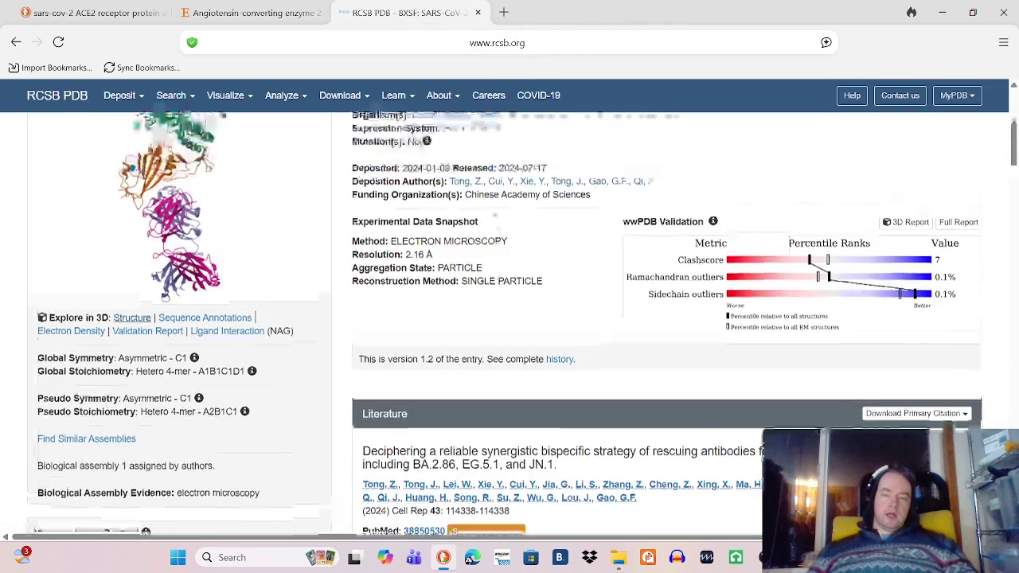
scroll(495, 213, "up", 5)
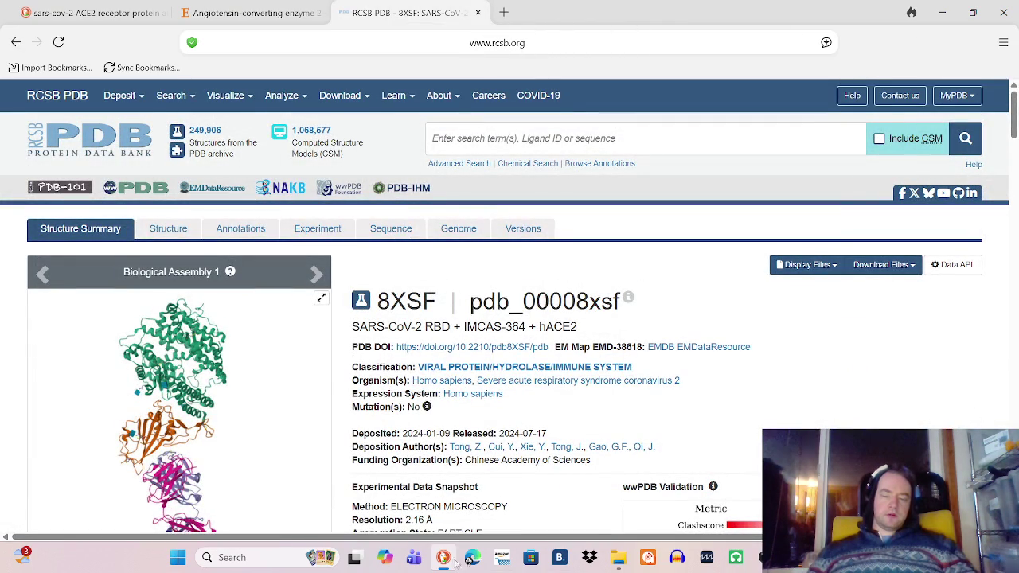
mouse_move(618, 558)
left_click(715, 486)
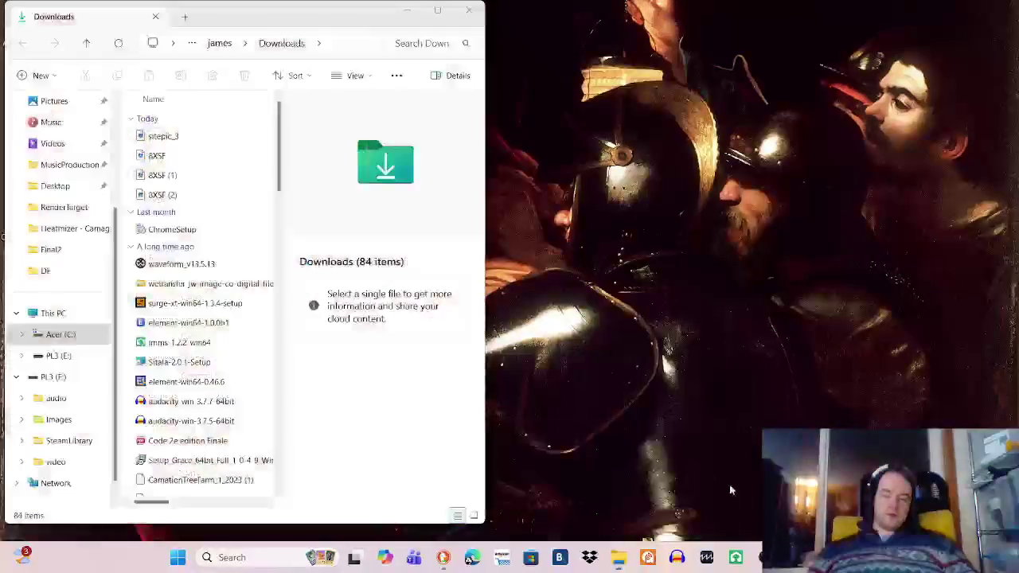
Step: Preview 8XSF, 8XSF (1), sitepic_3 and 8XSF (2) in Downloads, then return to the 8XSF browser page
left_click(202, 162)
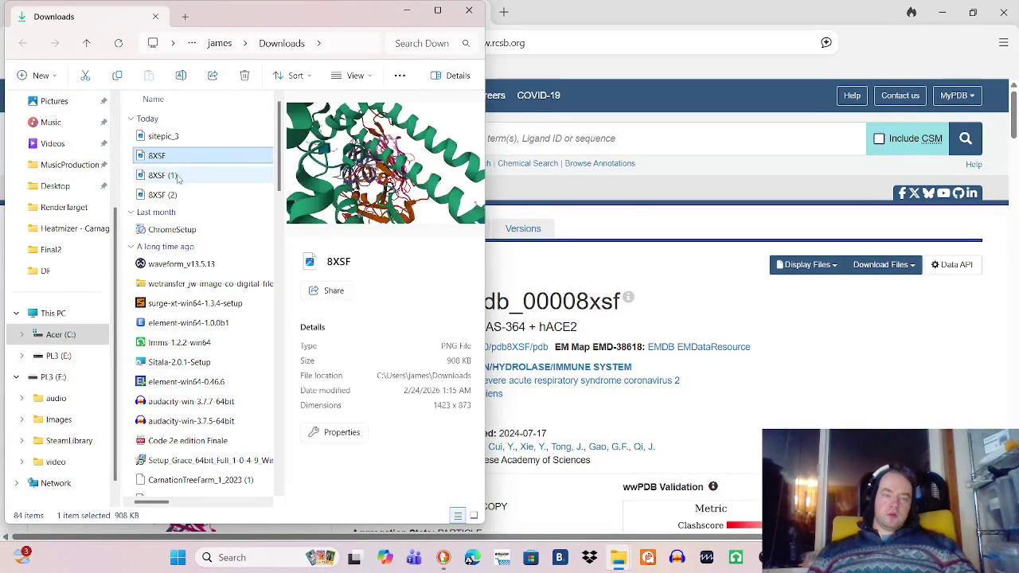
left_click(180, 175)
key("Down")
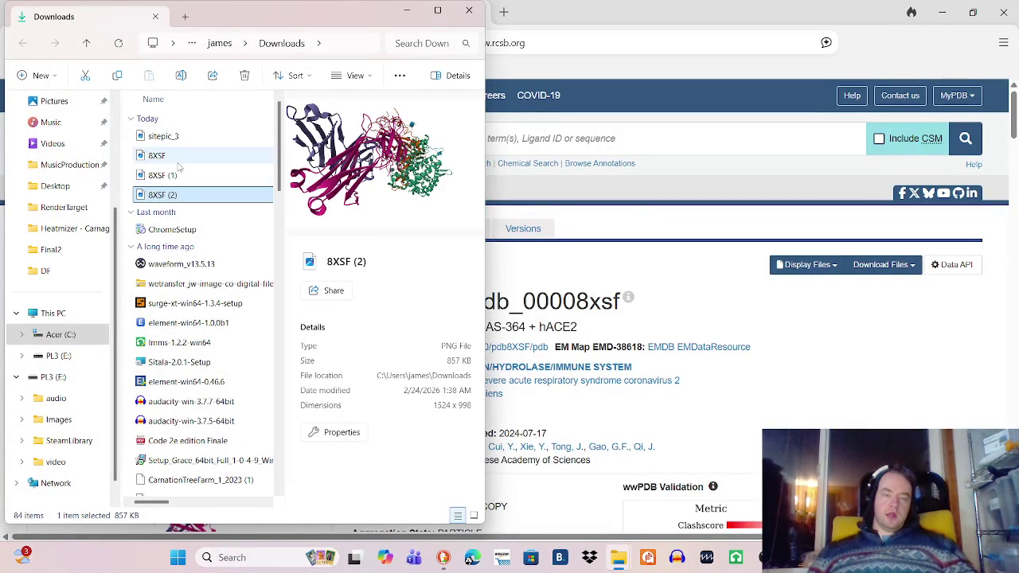
left_click(182, 156)
left_click(182, 138)
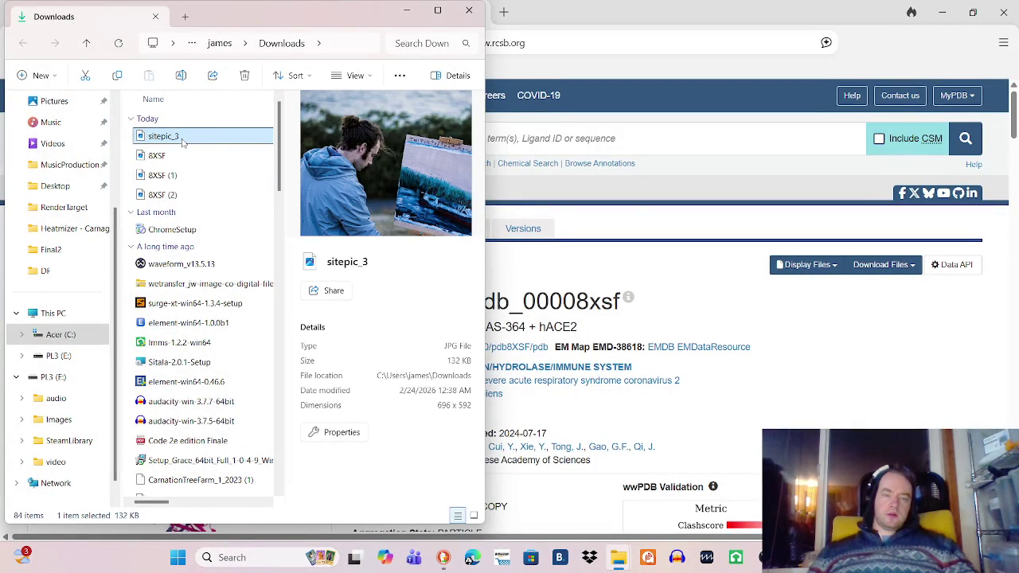
left_click(183, 156)
left_click(186, 175)
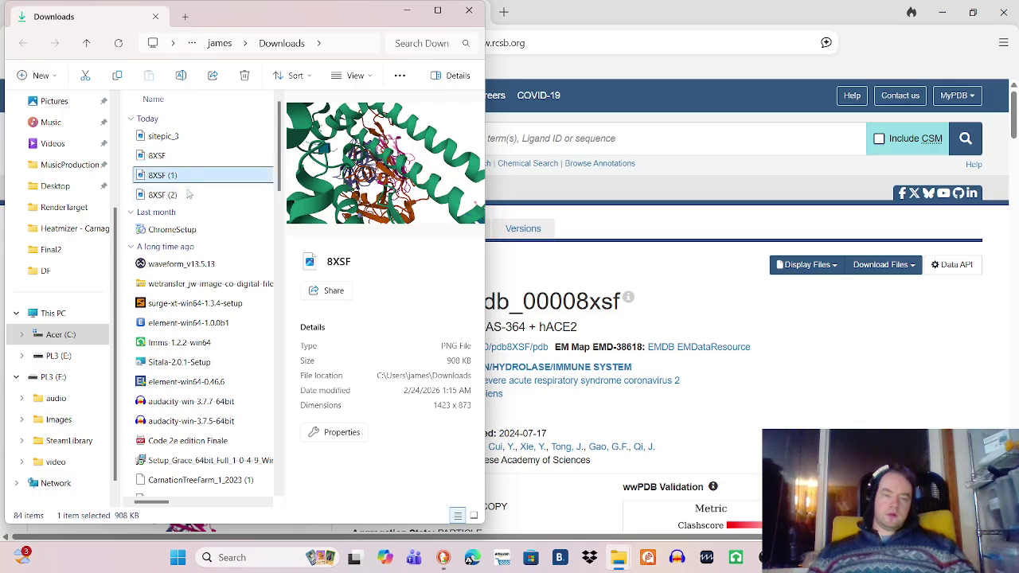
left_click(188, 197)
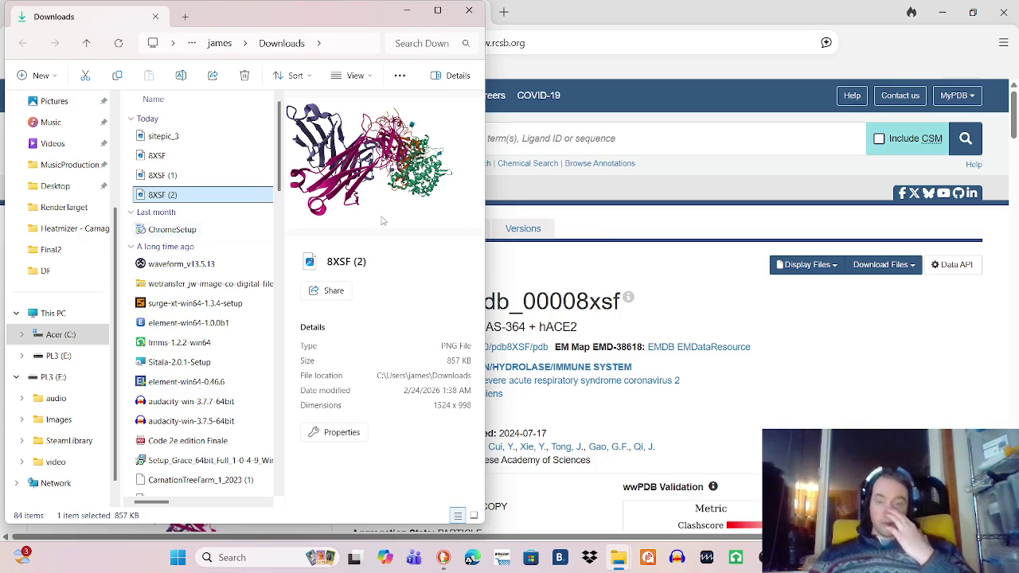
left_click(742, 334)
scroll(741, 356, "down", 9)
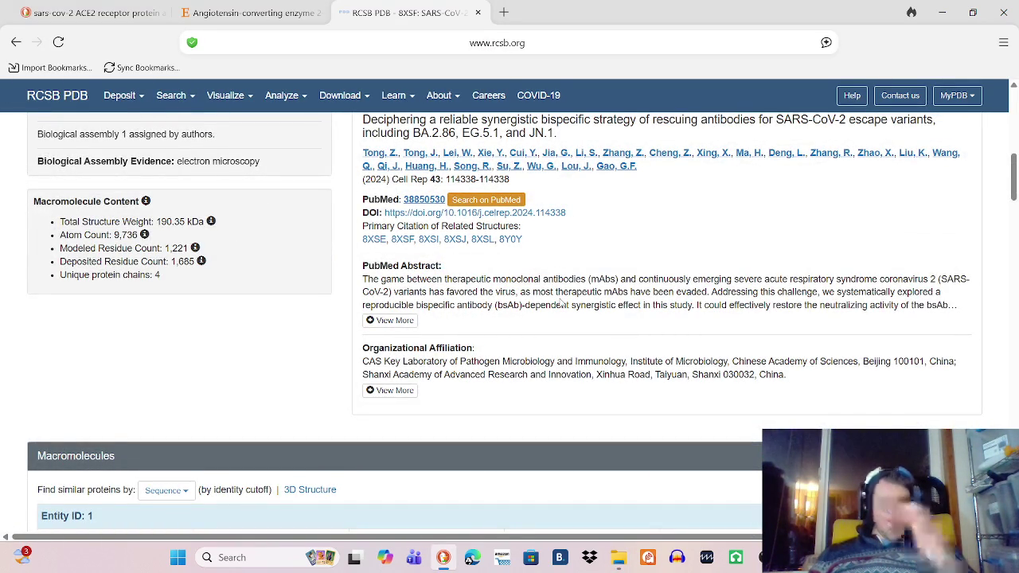
Step: Reopen the 8XSF assembly JPEG and the Mol* 3D View in new tabs
scroll(561, 303, "up", 10)
left_click(557, 287)
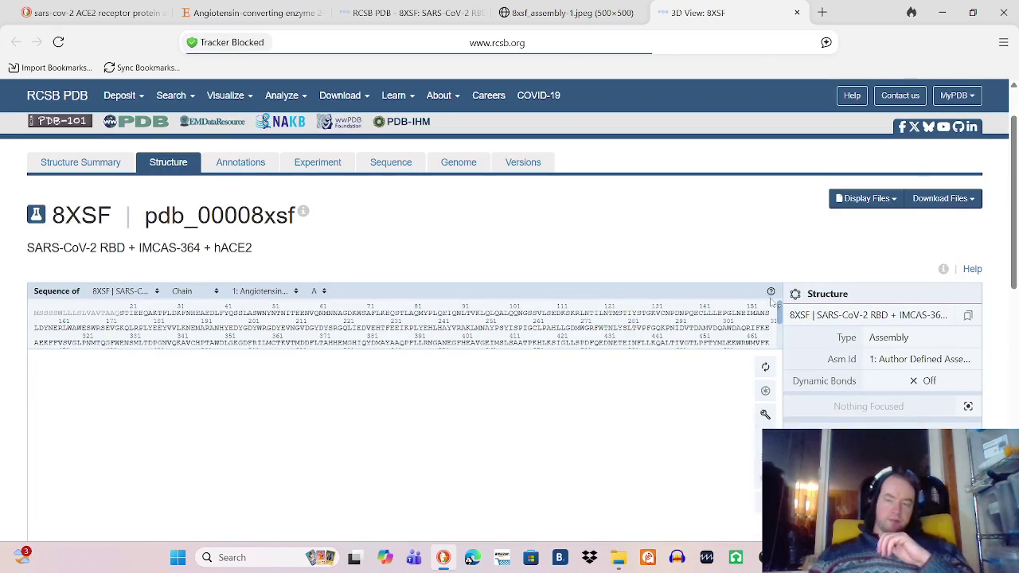
scroll(1016, 338, "down", 3)
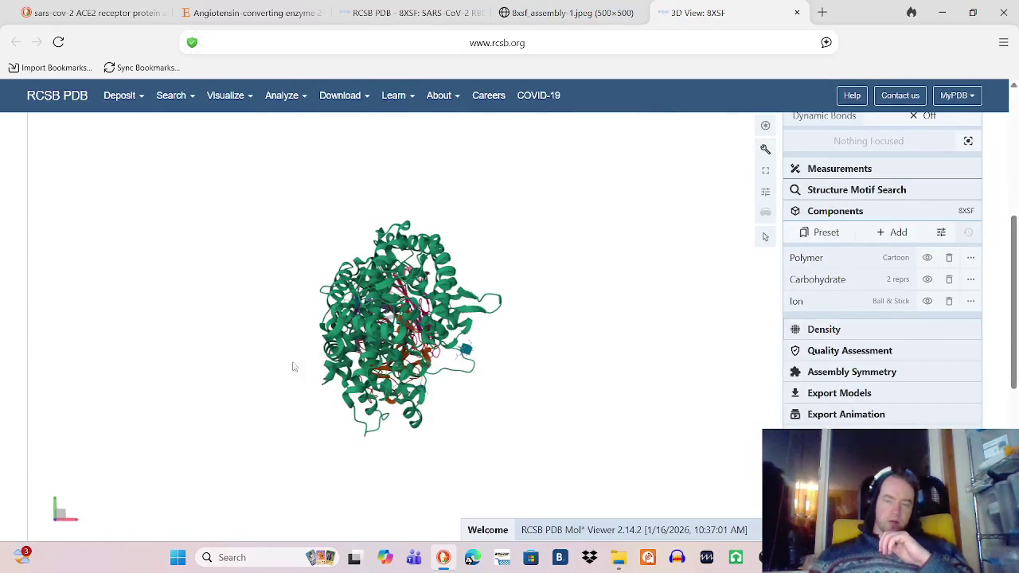
Step: Focus chain B residue TYR 135 with its 5 Å surroundings and rotate to inspect its contacts
scroll(392, 361, "up", 3)
left_click(392, 361)
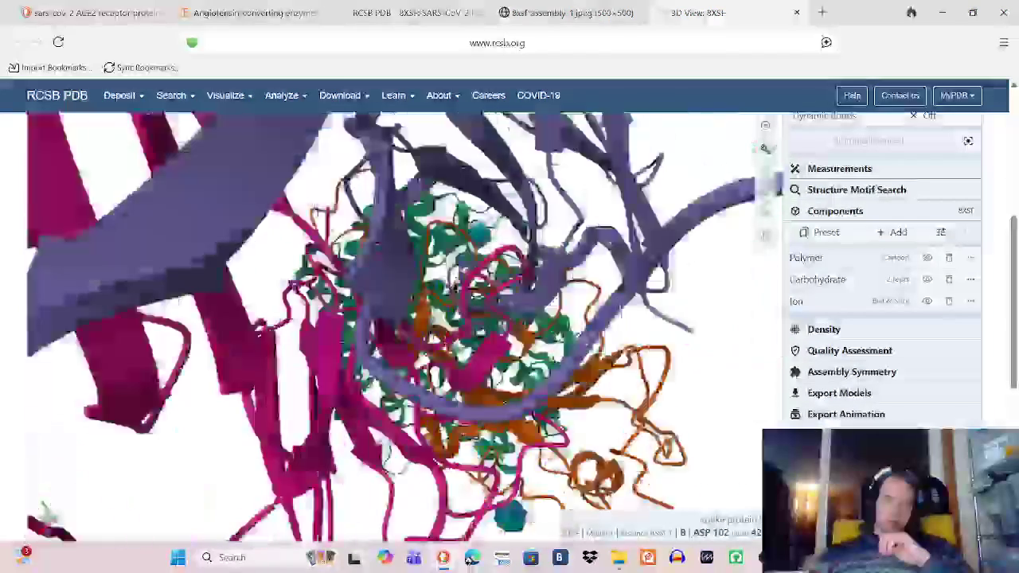
scroll(546, 256, "up", 5)
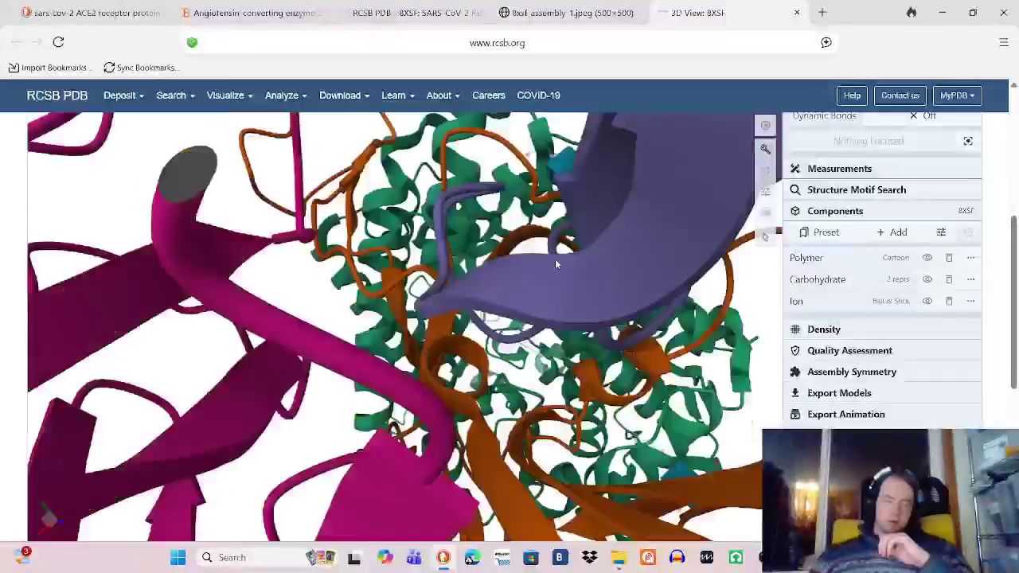
scroll(548, 256, "up", 5)
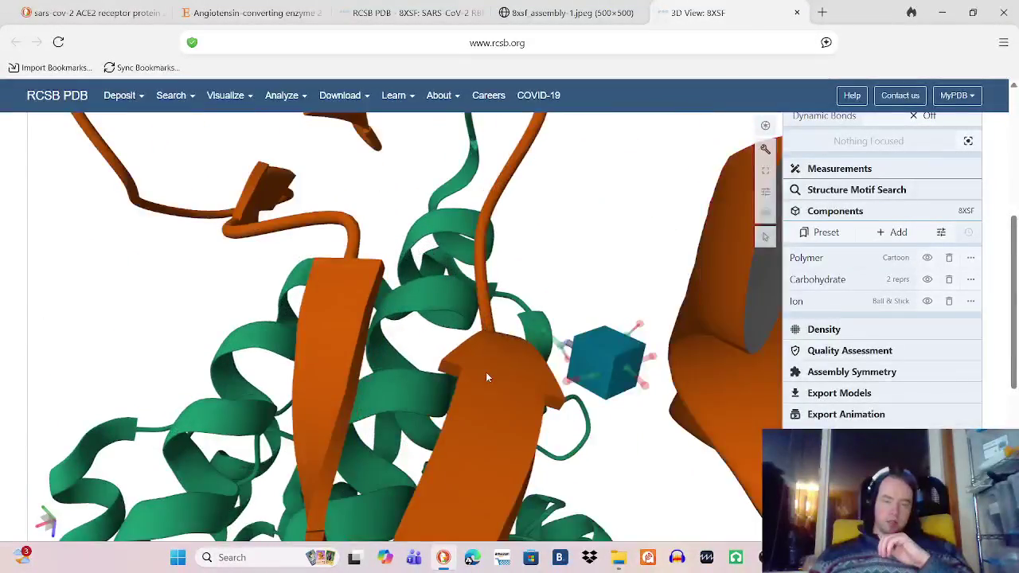
left_click(488, 405)
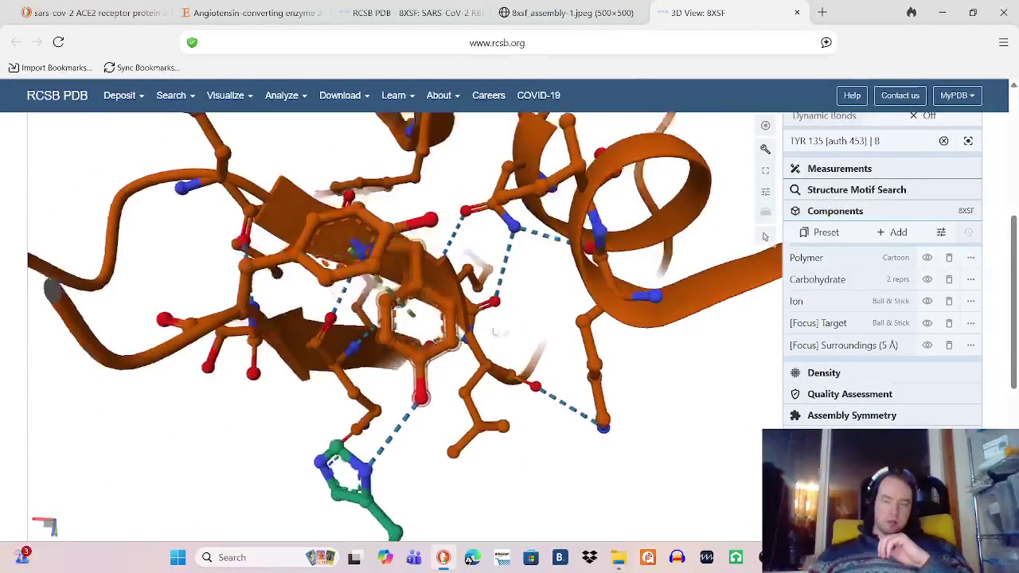
mouse_move(531, 380)
left_mouse_down()
mouse_move(544, 368)
mouse_move(545, 329)
left_mouse_up()
mouse_move(712, 367)
left_mouse_down()
mouse_move(735, 403)
mouse_move(719, 410)
mouse_move(728, 408)
left_mouse_up()
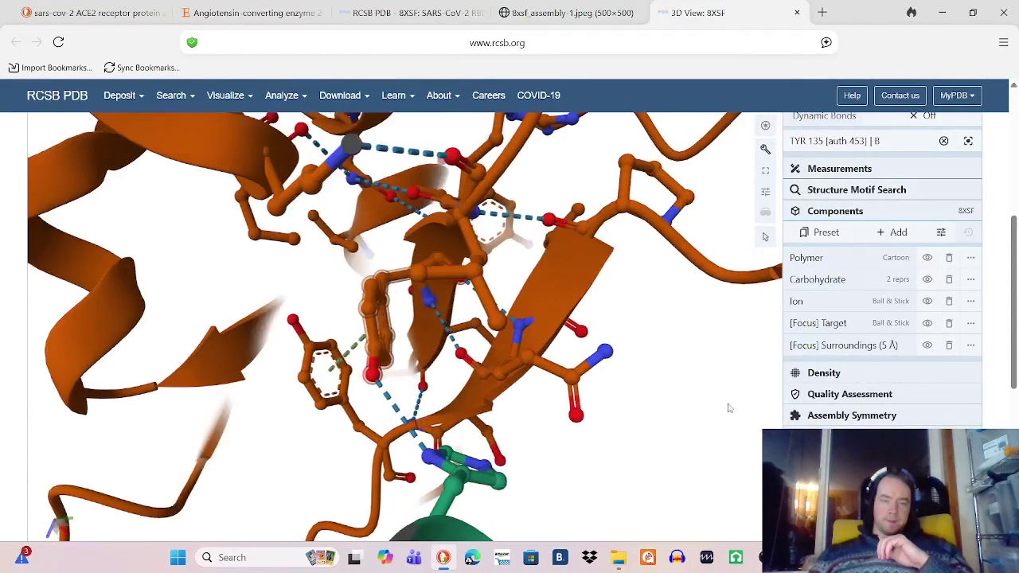
mouse_move(830, 357)
left_mouse_down()
mouse_move(712, 298)
mouse_move(692, 306)
mouse_move(661, 238)
mouse_move(628, 205)
mouse_move(714, 173)
mouse_move(578, 171)
mouse_move(600, 151)
mouse_move(646, 154)
mouse_move(665, 170)
mouse_move(360, 215)
mouse_move(321, 198)
mouse_move(455, 199)
mouse_move(484, 177)
mouse_move(522, 183)
mouse_move(543, 213)
mouse_move(436, 208)
mouse_move(527, 209)
mouse_move(500, 208)
left_mouse_up()
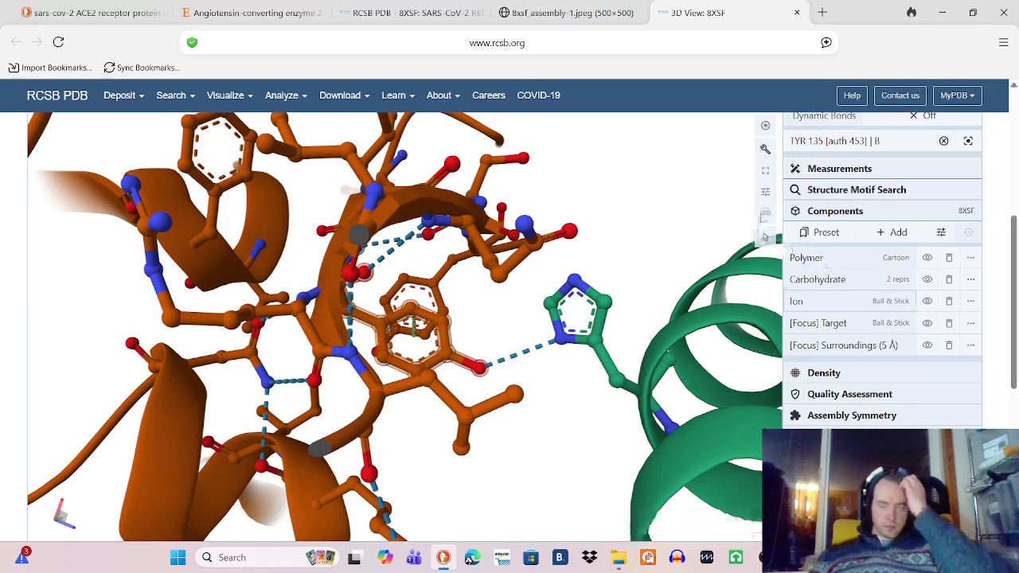
Step: Download a PNG snapshot of the TYR 135 view, then turn the green helix to the left
left_click(765, 126)
left_click(707, 241)
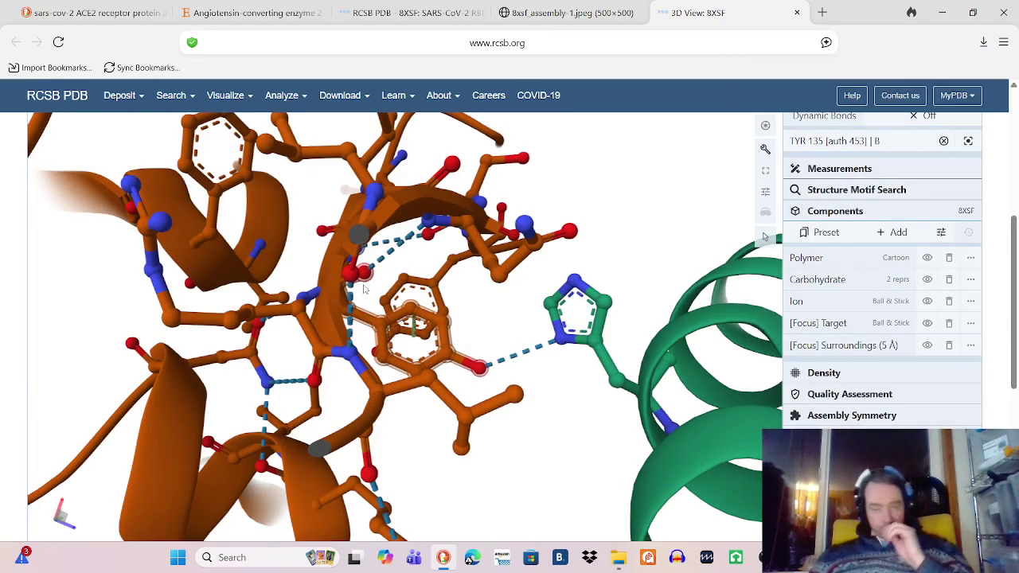
mouse_move(764, 236)
left_mouse_down()
mouse_move(516, 217)
mouse_move(538, 182)
left_mouse_up()
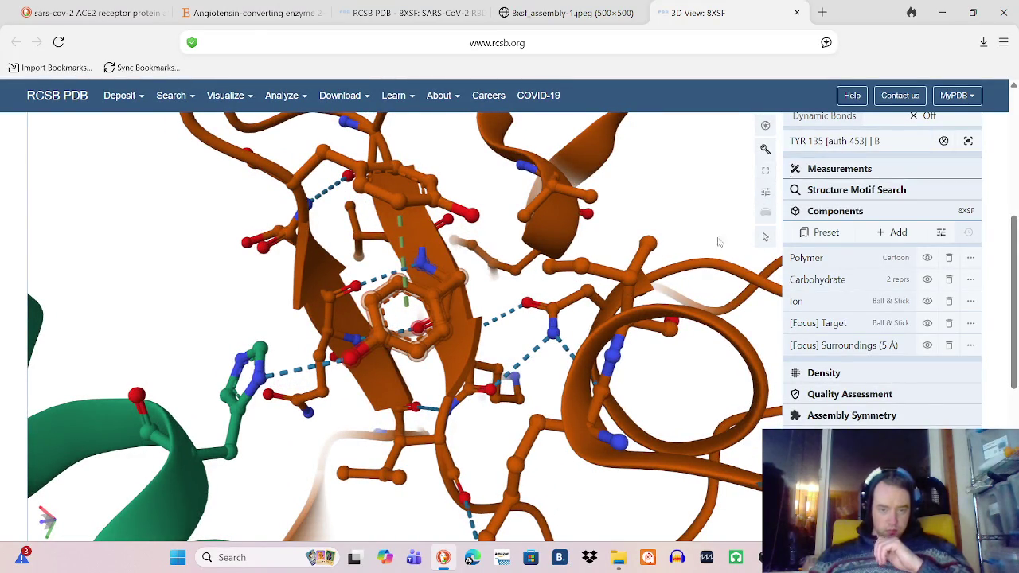
scroll(654, 247, "down", 5)
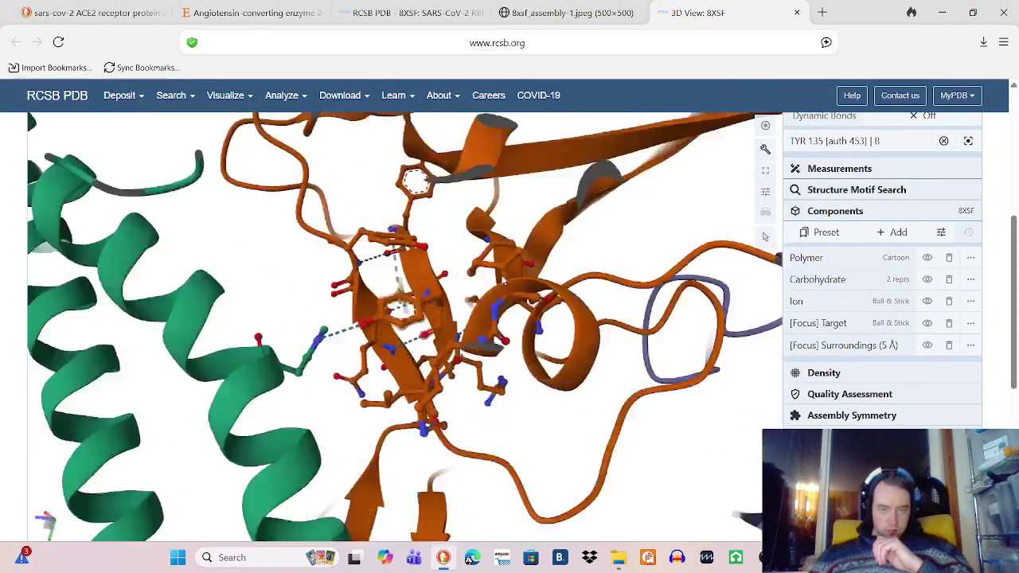
scroll(501, 281, "down", 2)
scroll(412, 319, "up", 5)
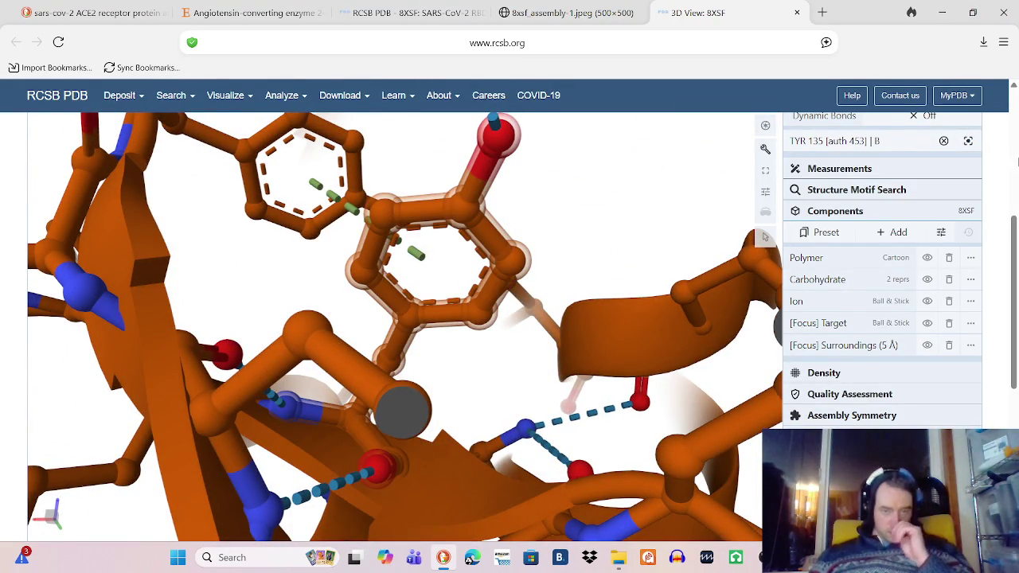
Step: Download a PNG of the tyrosine close-up and rotate the ring edge-on
left_click(766, 127)
left_click(692, 236)
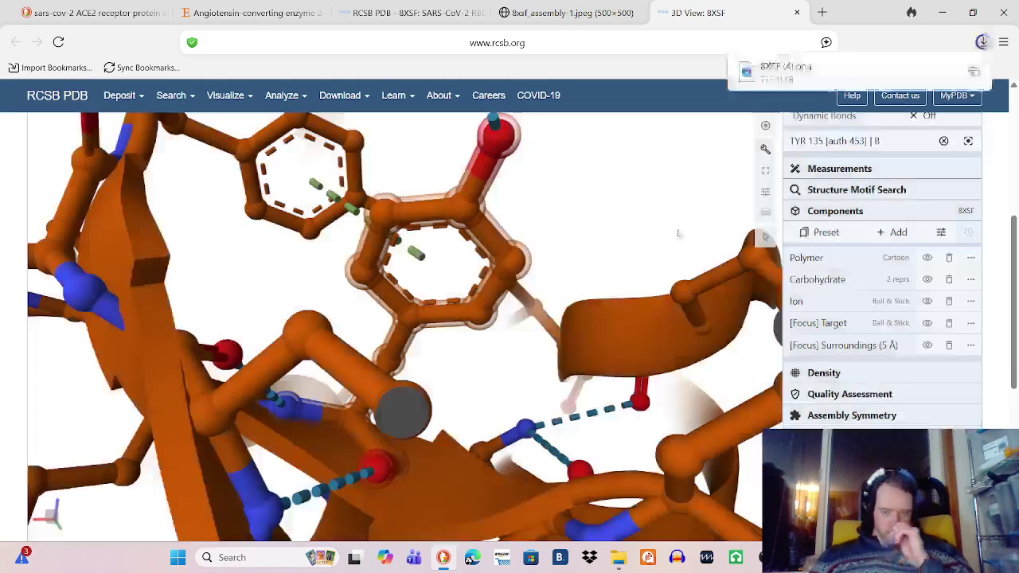
mouse_move(564, 269)
left_mouse_down()
mouse_move(531, 274)
mouse_move(555, 252)
left_mouse_up()
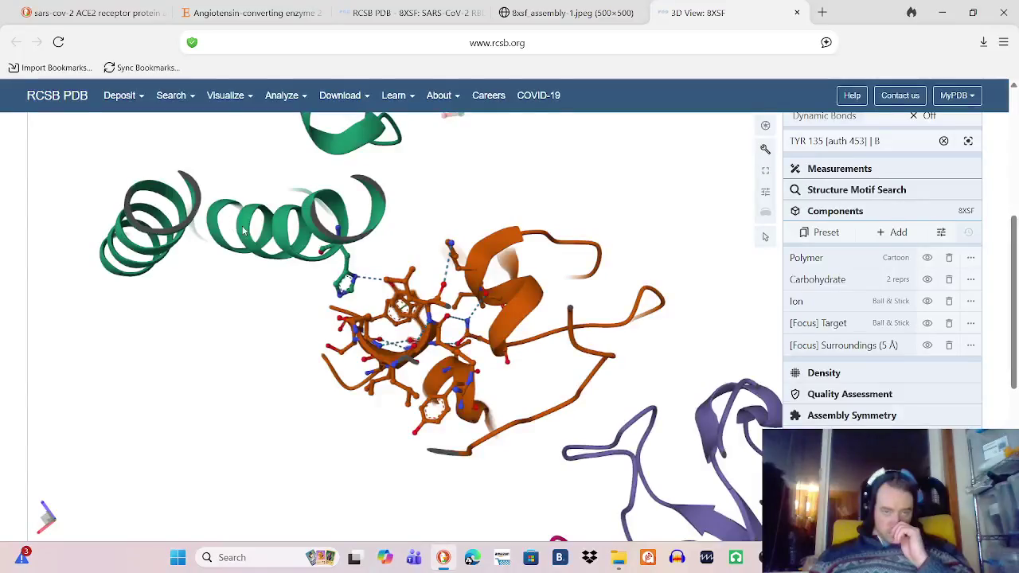
Step: Refocus on a chain A helix residue and rotate through the helices
left_click(237, 227)
mouse_move(404, 293)
left_mouse_down()
mouse_move(582, 200)
mouse_move(623, 158)
mouse_move(493, 262)
mouse_move(527, 254)
mouse_move(526, 236)
left_mouse_up()
mouse_move(364, 165)
left_mouse_down()
mouse_move(528, 241)
mouse_move(562, 235)
mouse_move(495, 270)
mouse_move(505, 303)
mouse_move(488, 271)
mouse_move(522, 245)
mouse_move(510, 273)
mouse_move(518, 284)
mouse_move(626, 223)
mouse_move(484, 289)
mouse_move(713, 263)
mouse_move(658, 221)
mouse_move(640, 191)
mouse_move(653, 191)
mouse_move(648, 257)
mouse_move(648, 241)
mouse_move(673, 234)
mouse_move(724, 175)
mouse_move(781, 139)
left_mouse_up()
Step: Tilt the helix and save the GLY 66 view as 8XSF (5).png
left_click_drag(841, 157, 726, 192)
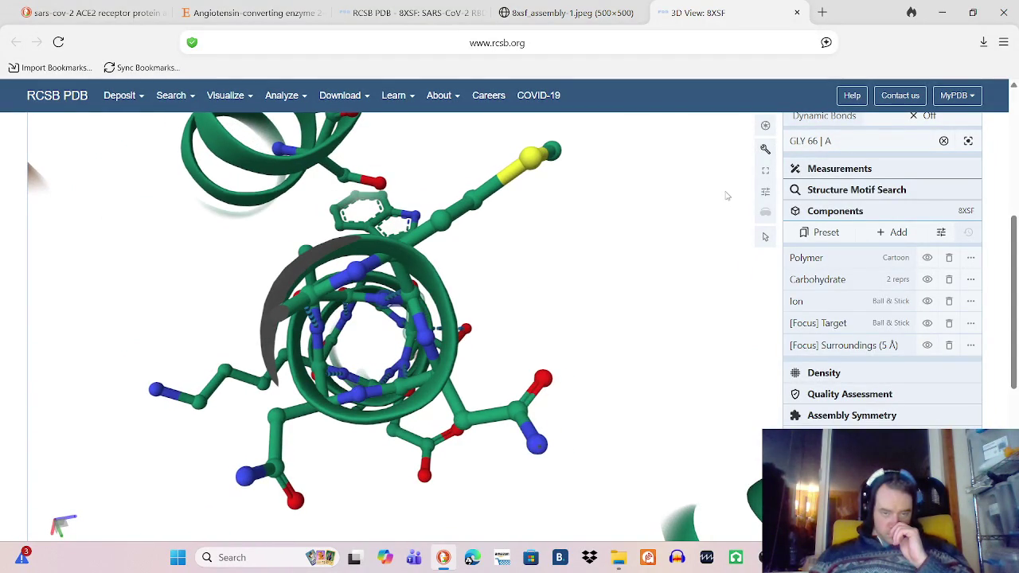
left_click(765, 125)
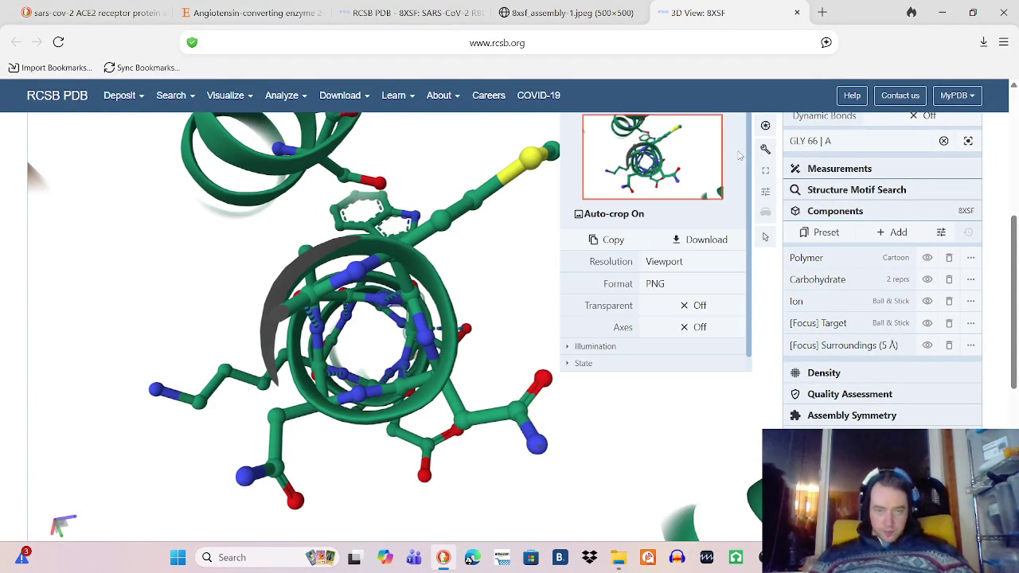
left_click(701, 241)
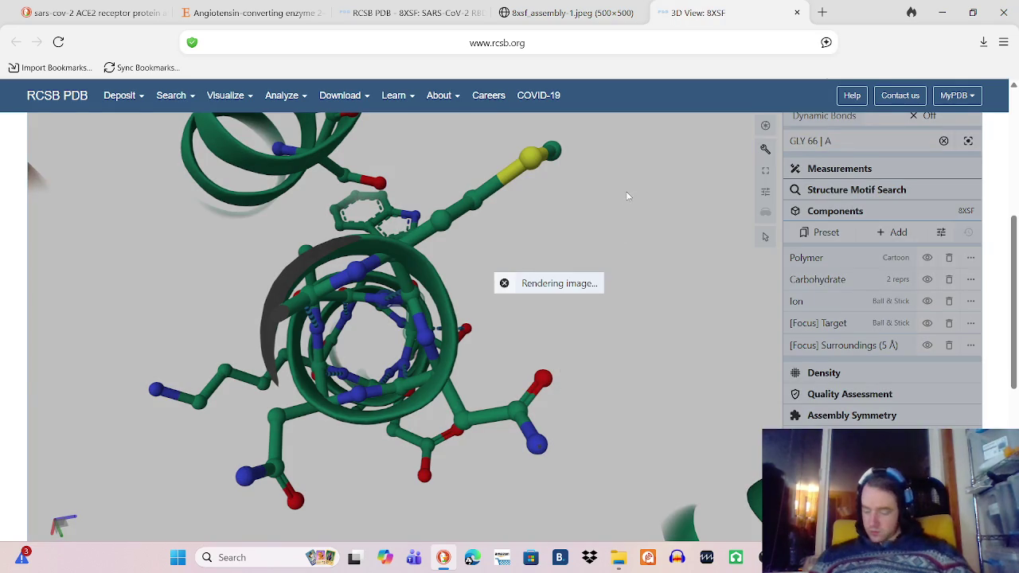
Step: Zoom out, focus chain A residue LEU 95, then clear the focus to show the whole complex
scroll(700, 165, "up", 2)
scroll(398, 285, "down", 5)
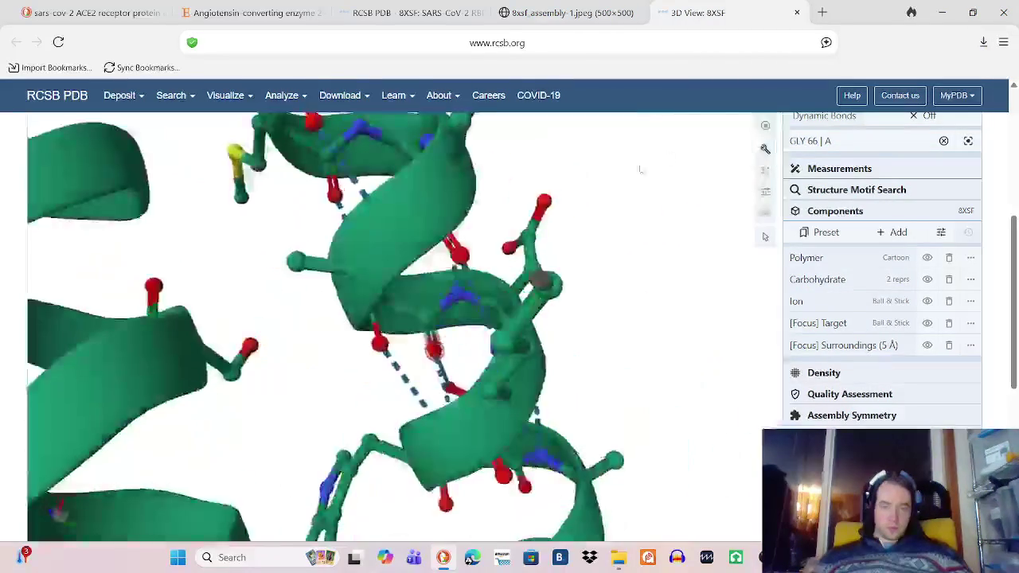
scroll(518, 251, "down", 2)
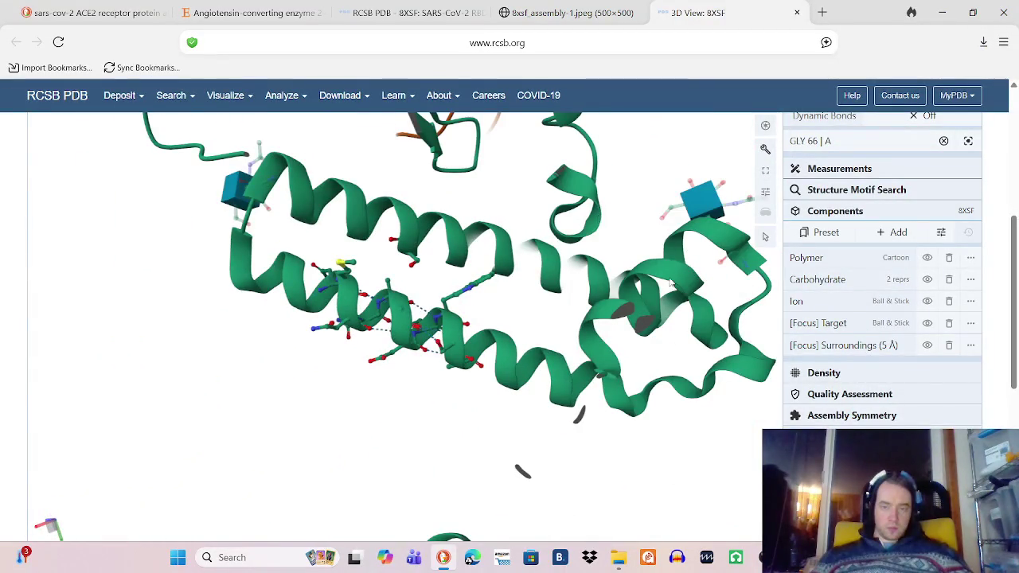
left_click(677, 275)
scroll(624, 188, "down", 5)
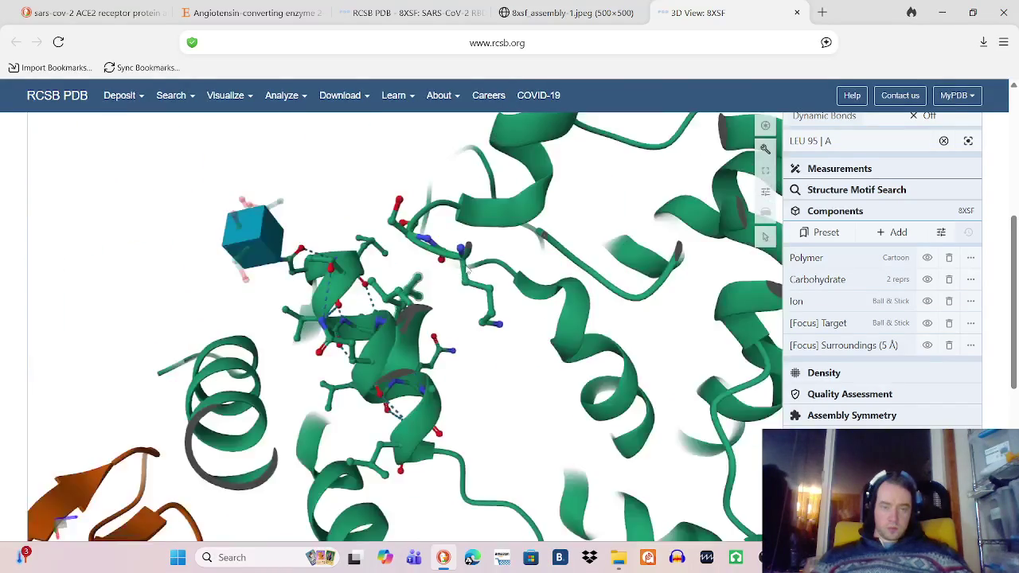
scroll(469, 270, "down", 3)
left_click(229, 415)
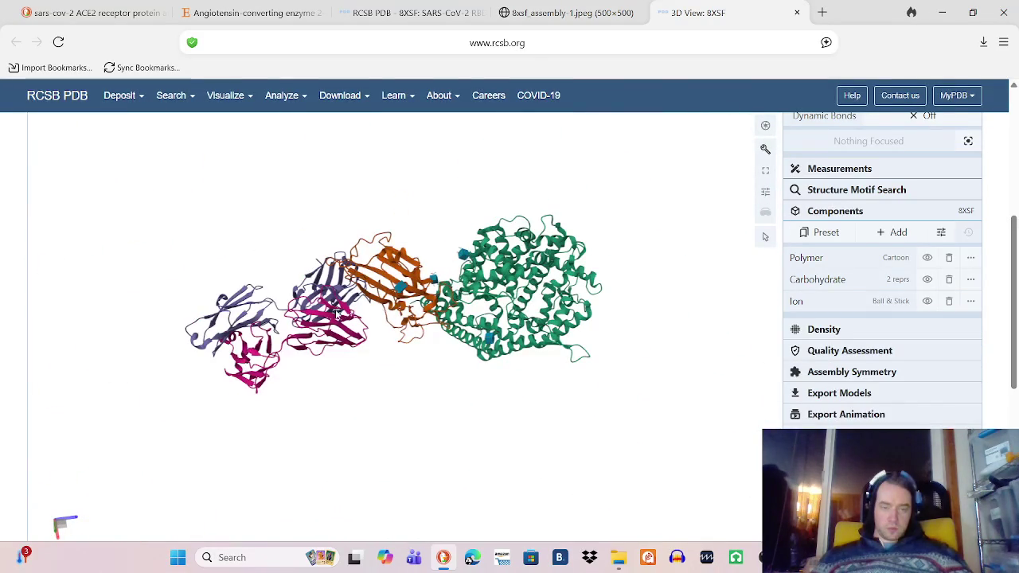
Step: Focus ILE 48 of chain D, then switch to GLN 82 of purple chain C and rotate around it
left_click(338, 316)
mouse_move(460, 275)
left_mouse_down()
mouse_move(492, 164)
mouse_move(487, 291)
mouse_move(505, 350)
mouse_move(557, 383)
mouse_move(597, 358)
mouse_move(626, 361)
mouse_move(603, 336)
left_mouse_up()
scroll(597, 326, "down", 5)
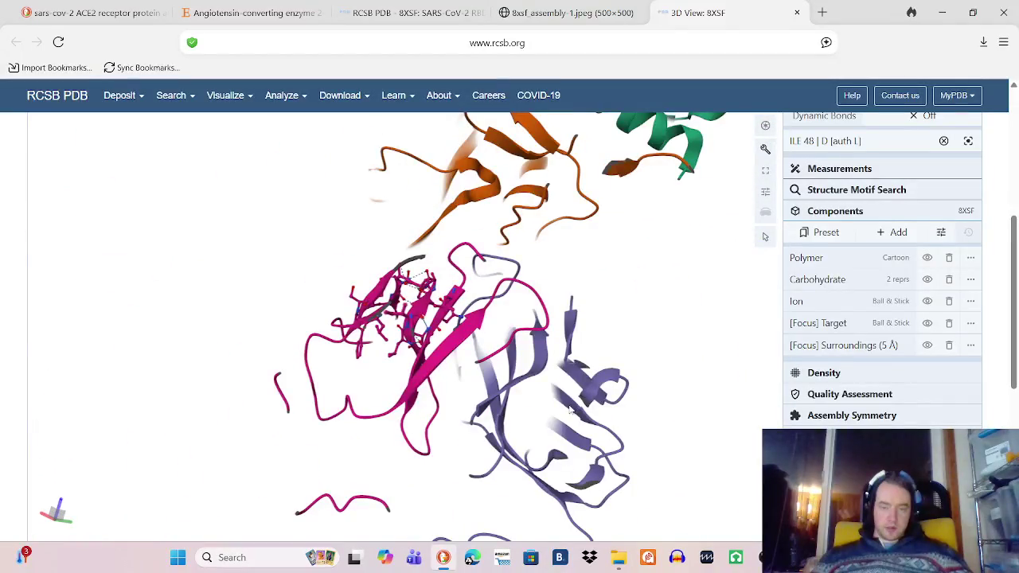
left_click(570, 410)
mouse_move(549, 416)
left_mouse_down()
mouse_move(535, 346)
mouse_move(583, 352)
mouse_move(651, 314)
mouse_move(642, 332)
left_mouse_up()
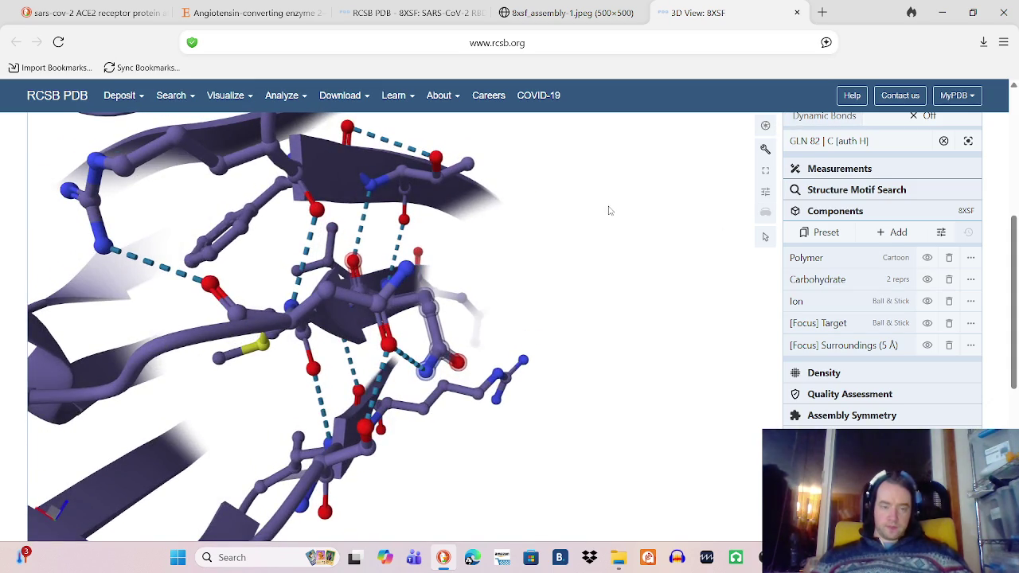
Step: Save two PNG snapshots of the GLN 82 hydrogen-bond view, then rotate to a new angle
left_click(766, 127)
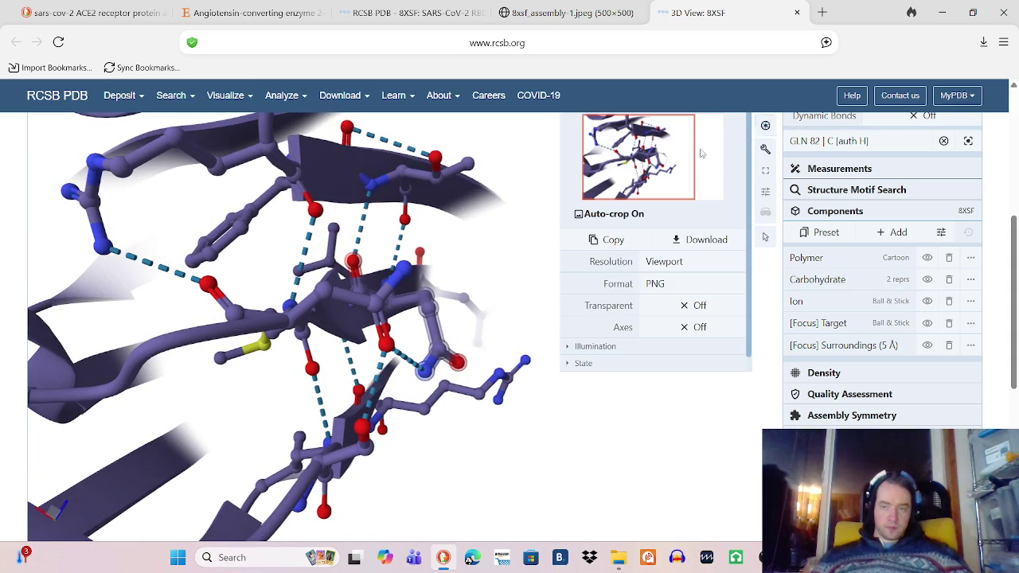
left_click(715, 243)
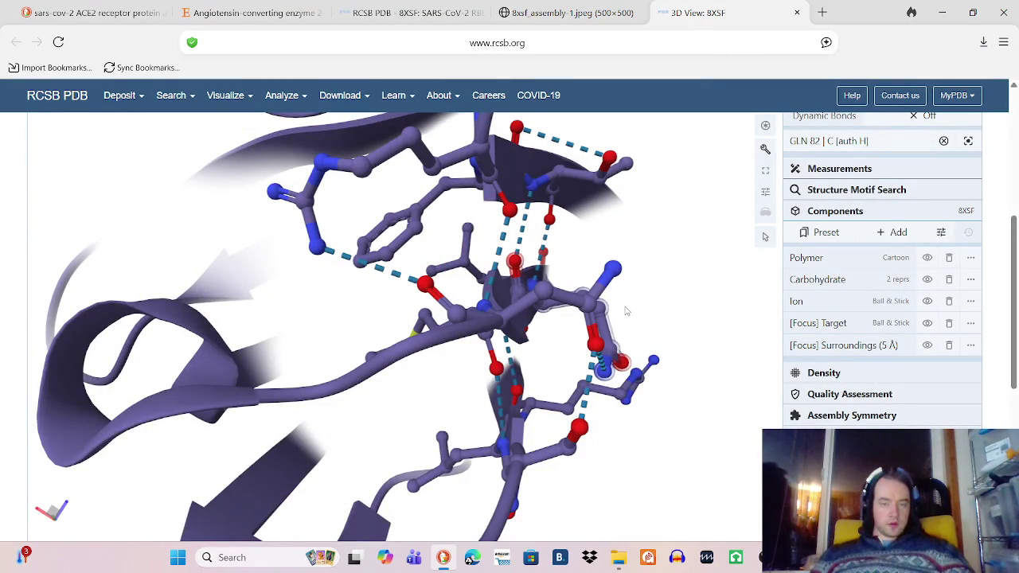
left_click(766, 127)
left_click(711, 244)
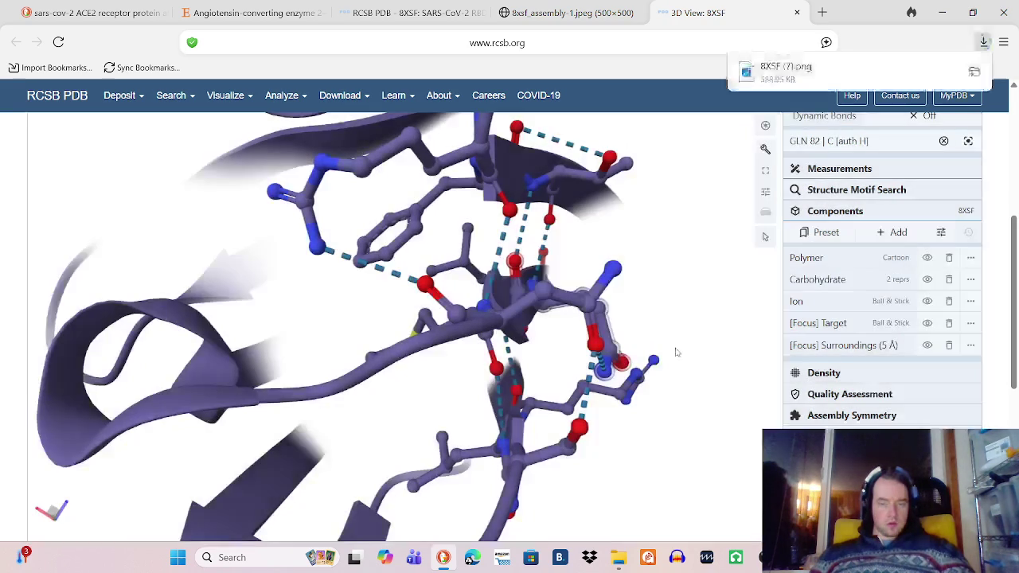
mouse_move(597, 337)
left_mouse_down()
mouse_move(493, 315)
mouse_move(504, 354)
left_mouse_up()
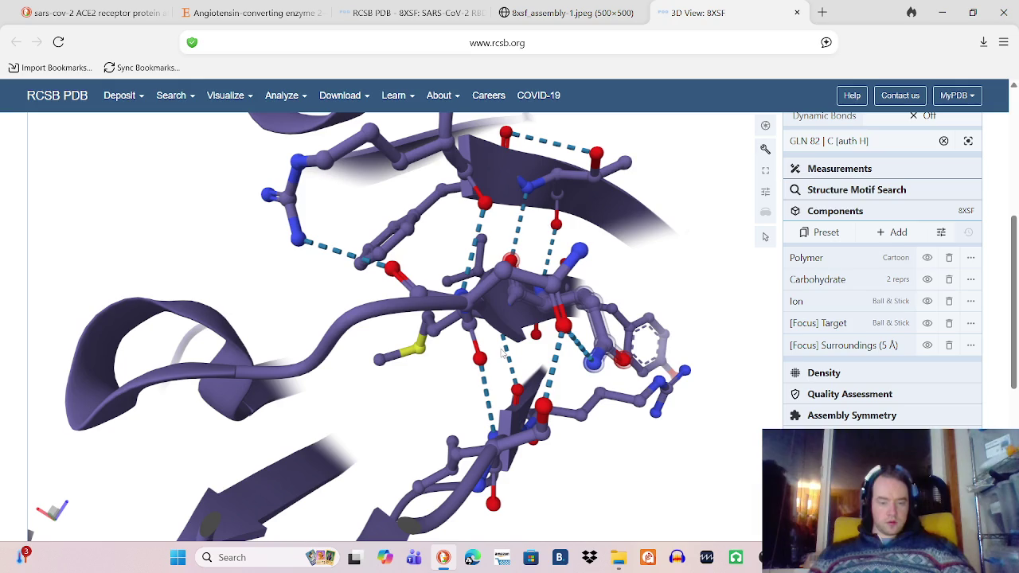
left_click_drag(499, 353, 498, 339)
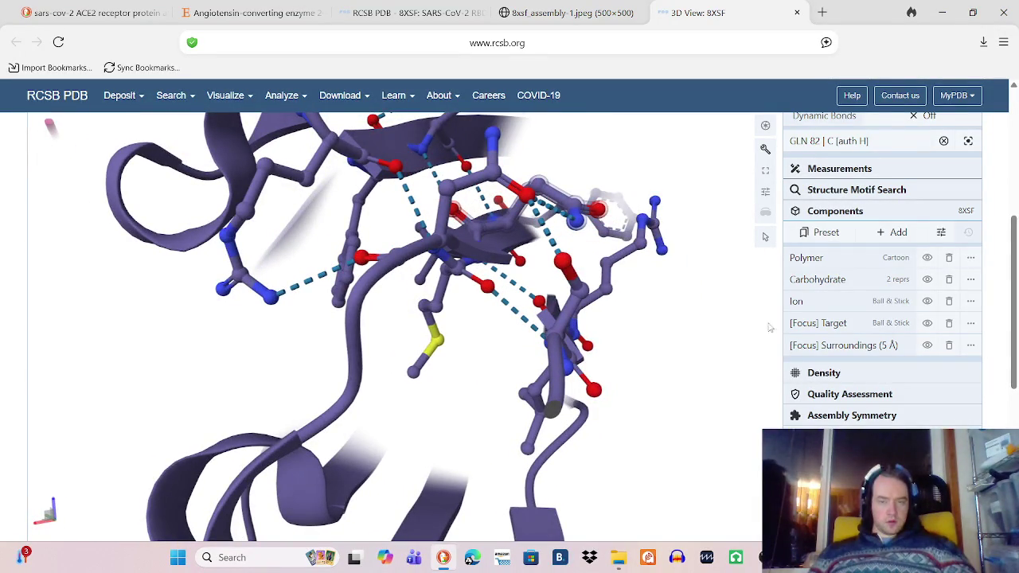
Step: Save three PNG snapshots of the GLN 82 hydrogen-bond close-up from slightly rotated angles
left_click(765, 128)
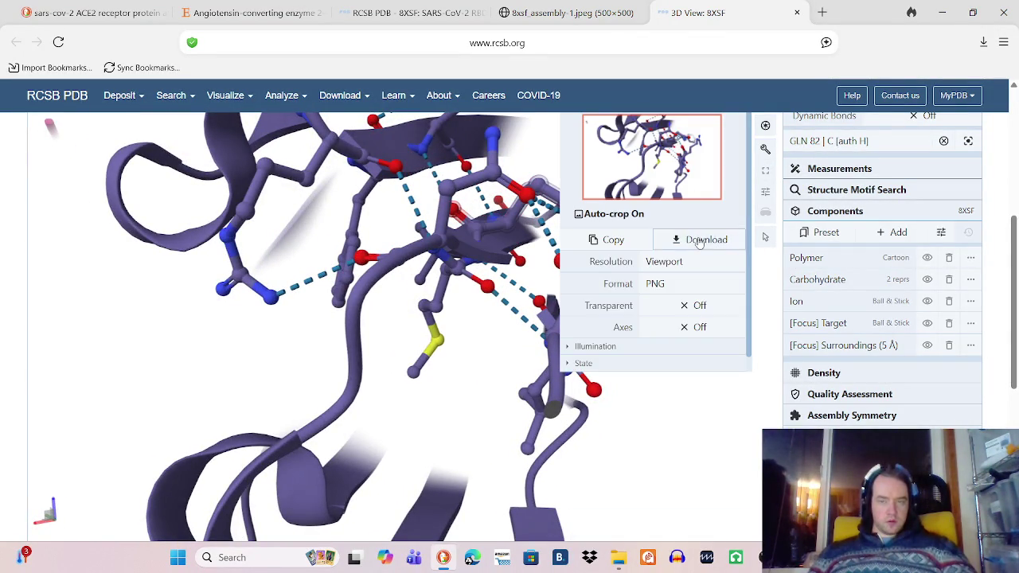
left_click(699, 241)
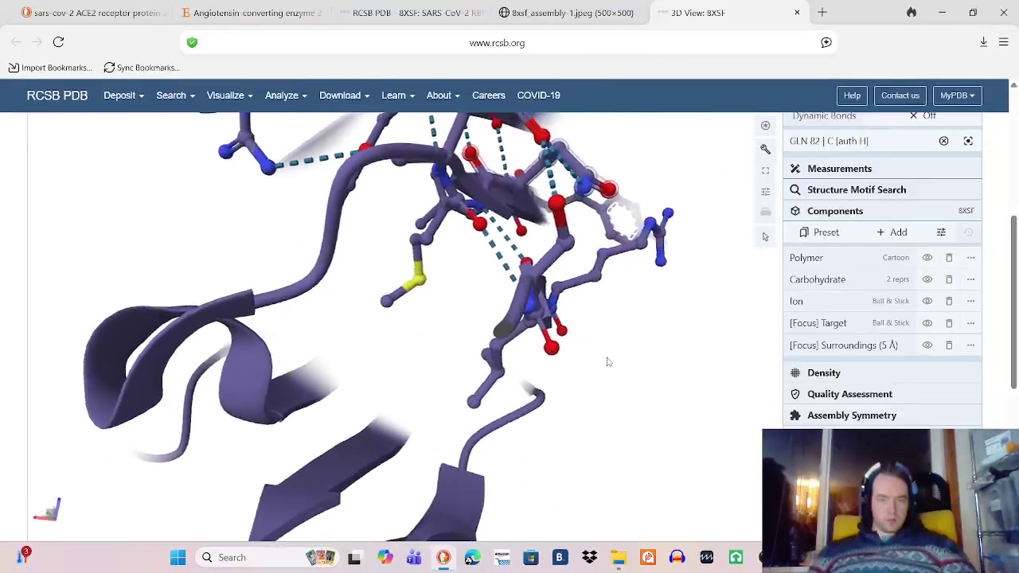
mouse_move(610, 361)
left_mouse_down()
mouse_move(684, 353)
mouse_move(585, 365)
mouse_move(594, 369)
left_mouse_up()
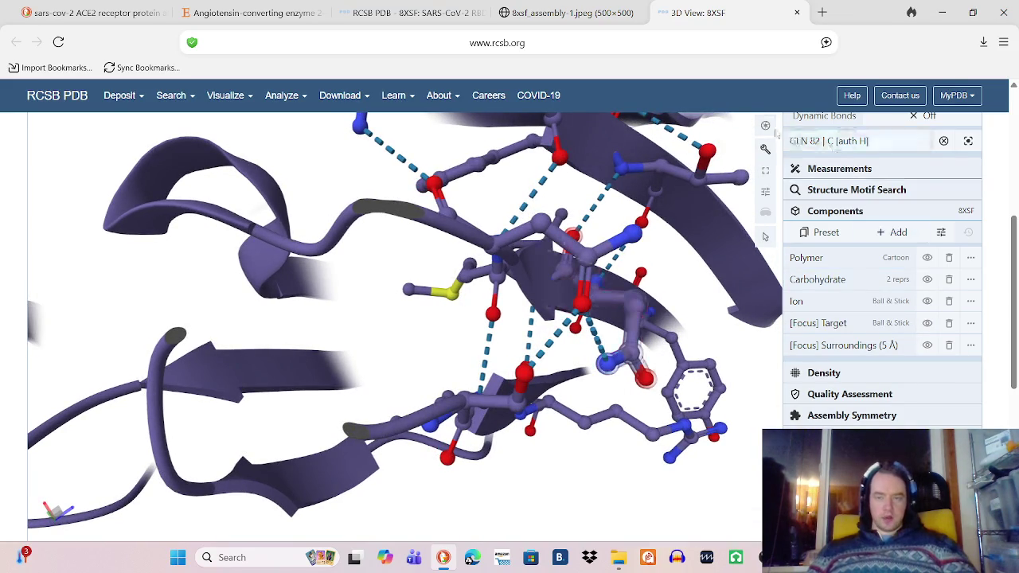
left_click(762, 149)
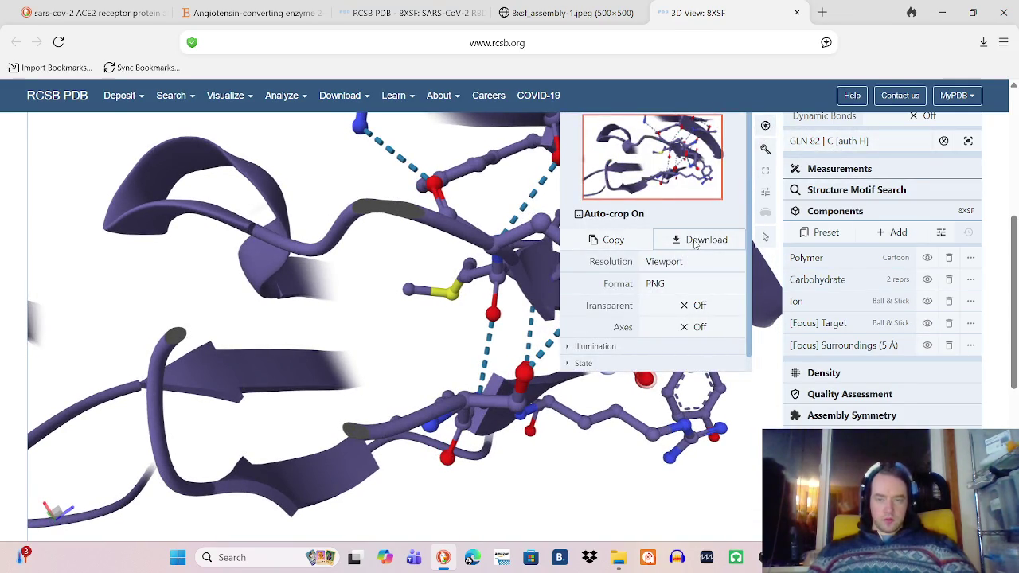
left_click(695, 242)
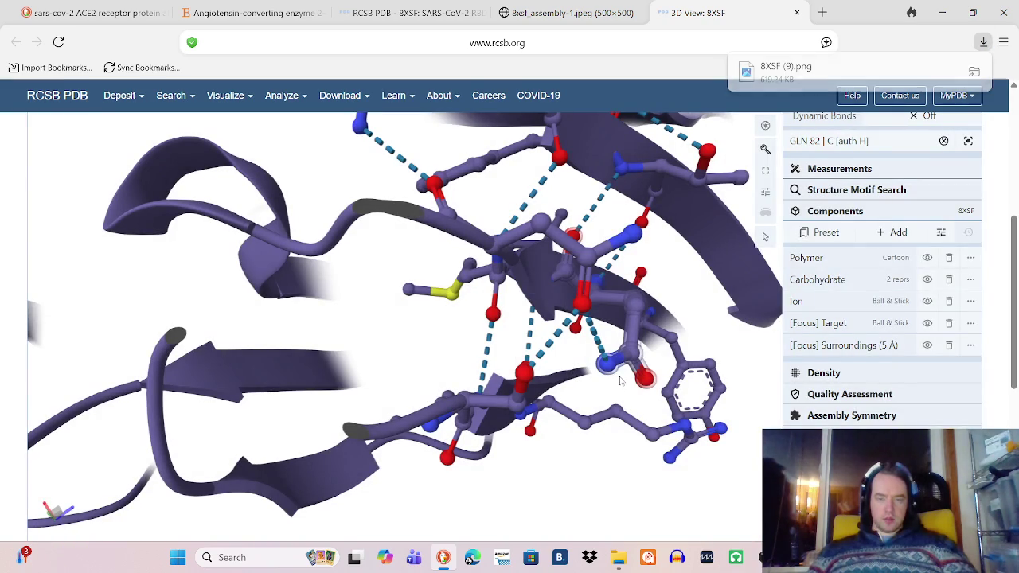
left_click_drag(620, 381, 621, 367)
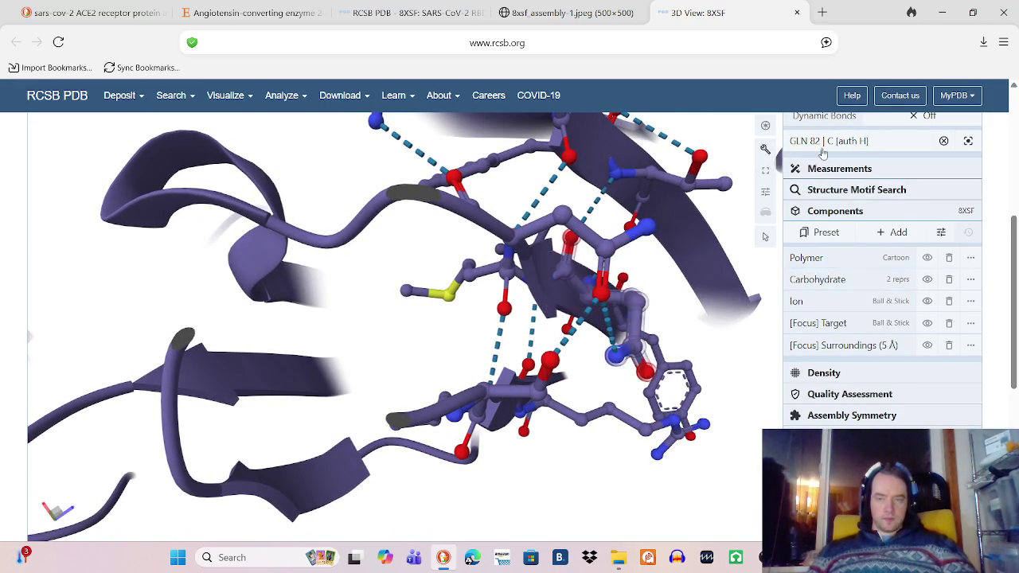
left_click(766, 129)
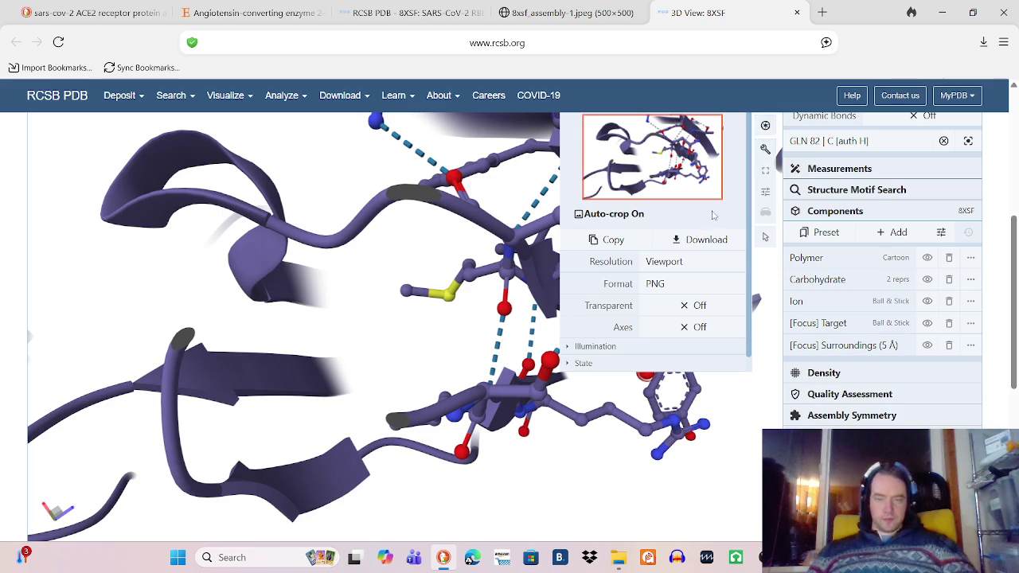
left_click(698, 240)
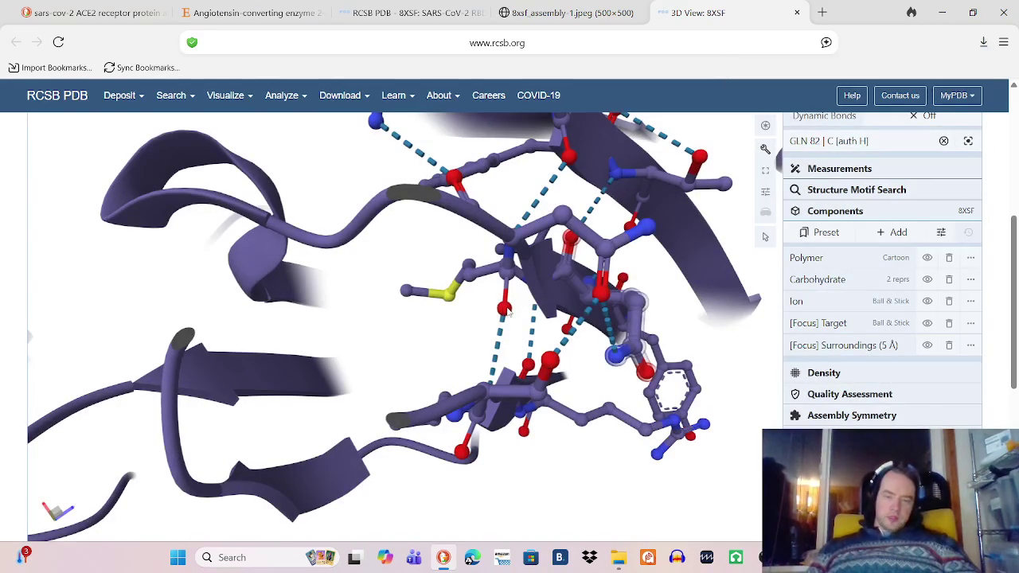
Step: Save three more PNG snapshots from new orientations, up to 8XSF (13).png, and close the 3D viewer
left_click_drag(516, 311, 531, 320)
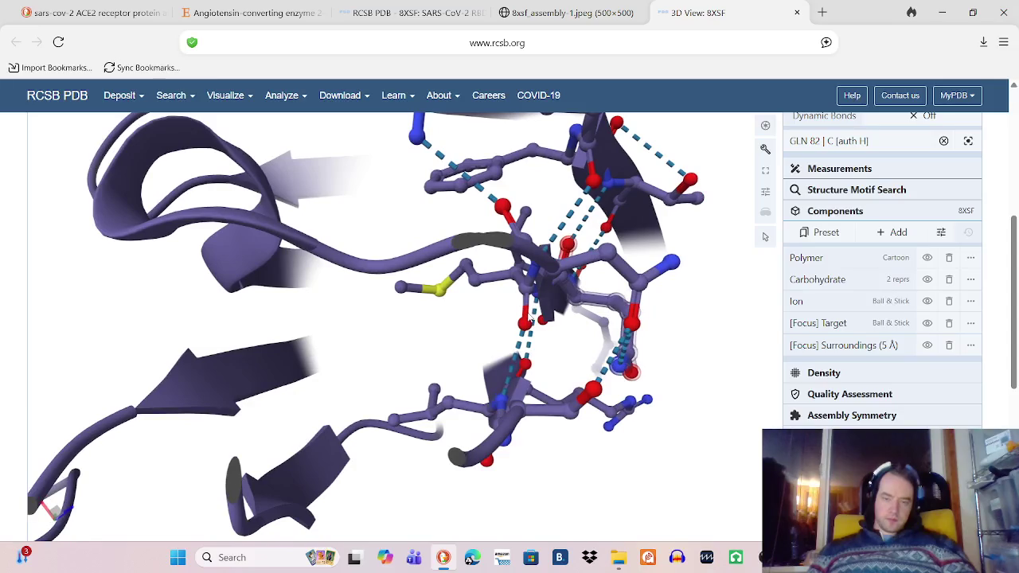
left_click(764, 128)
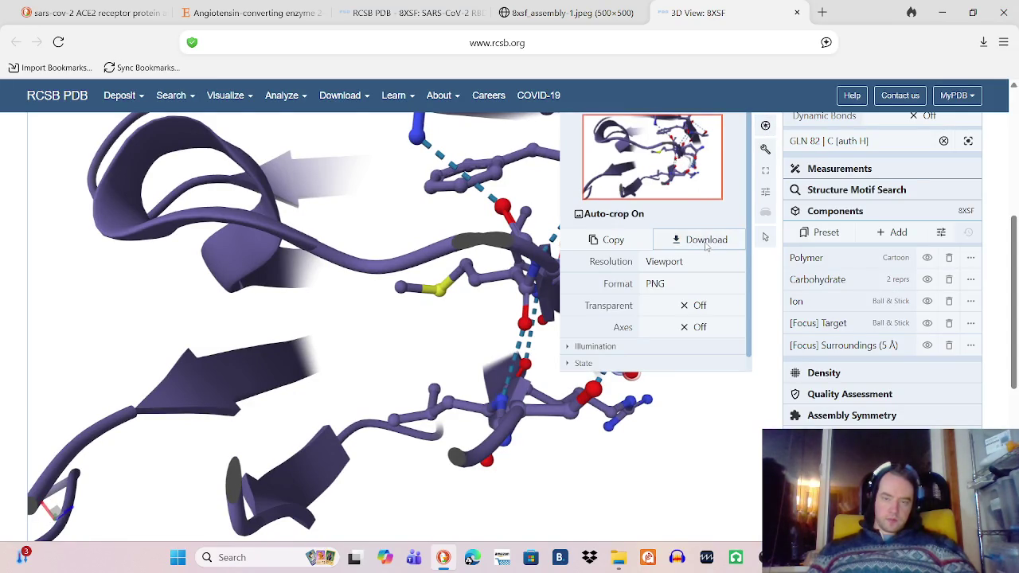
left_click(706, 241)
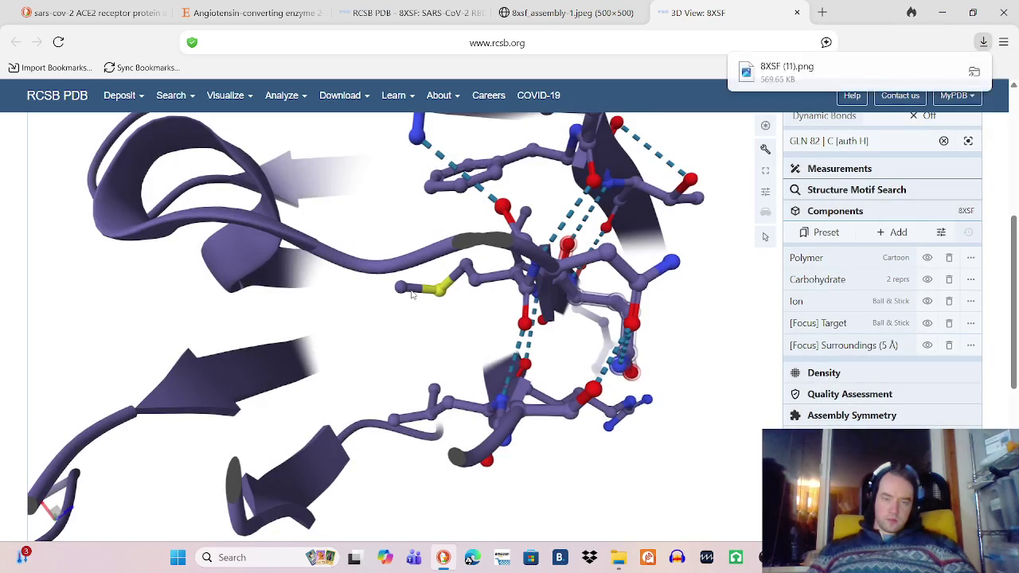
left_click_drag(373, 301, 420, 291)
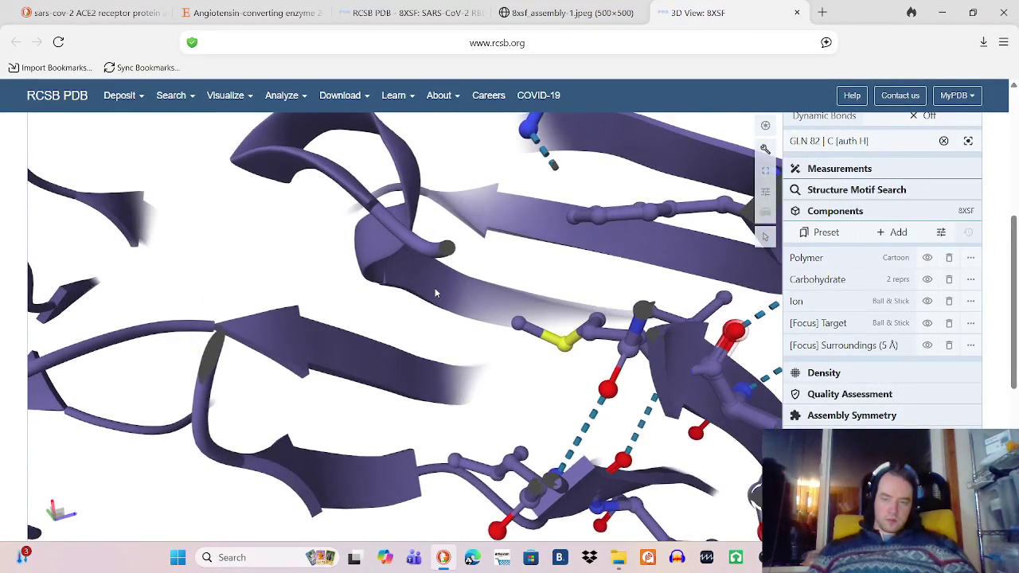
left_click(764, 130)
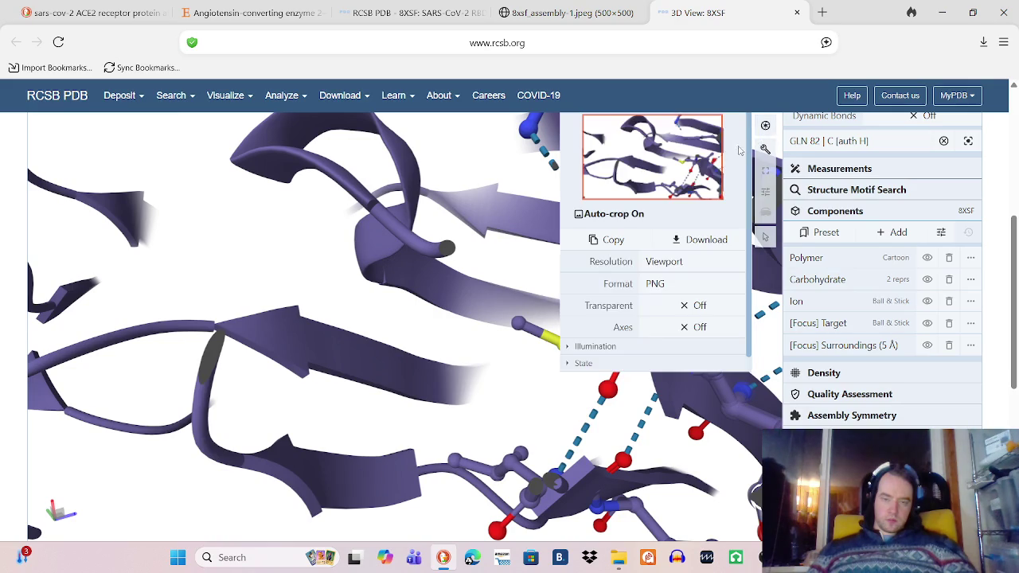
left_click(695, 240)
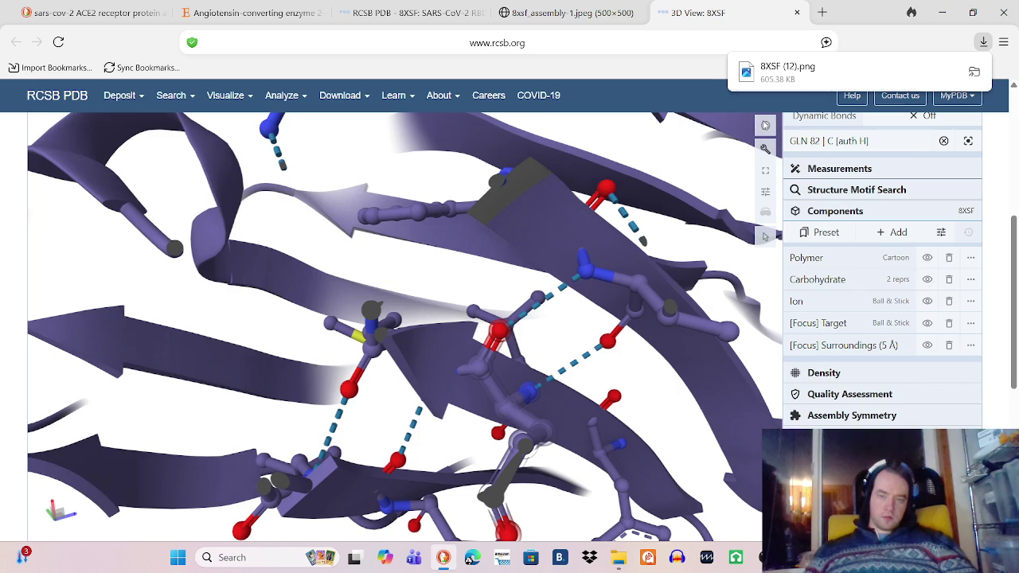
left_click(764, 128)
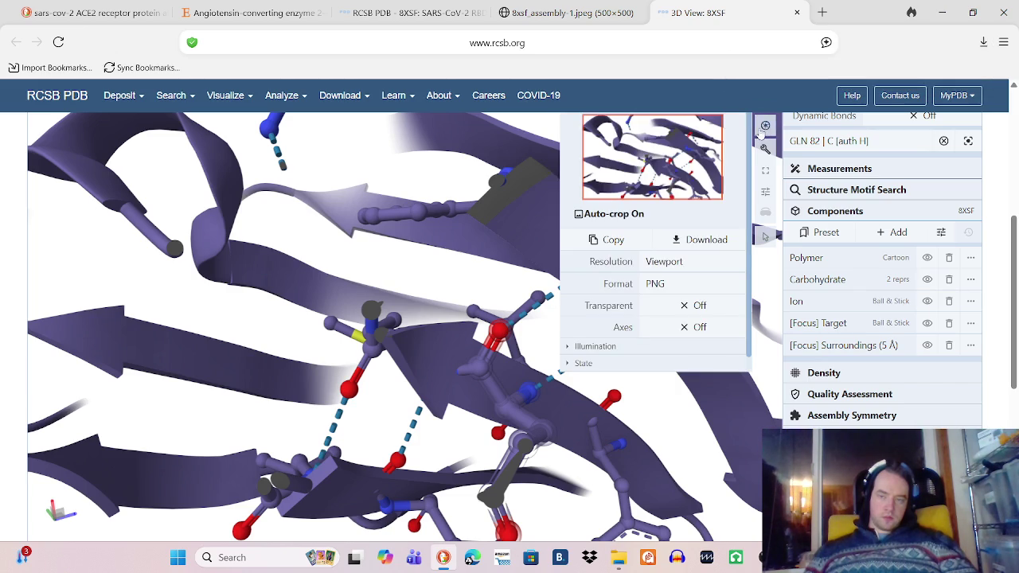
left_click(697, 239)
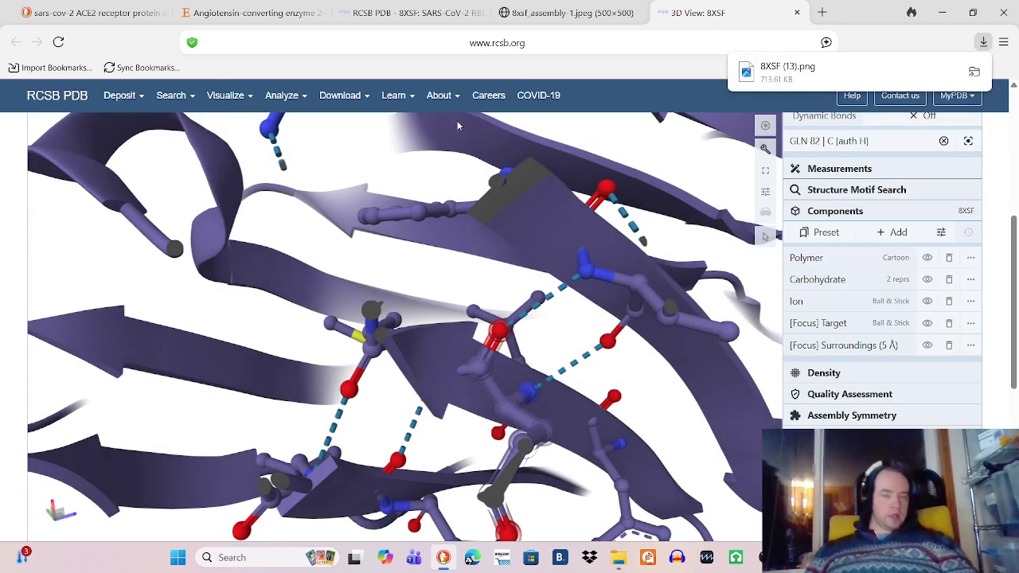
left_click(796, 13)
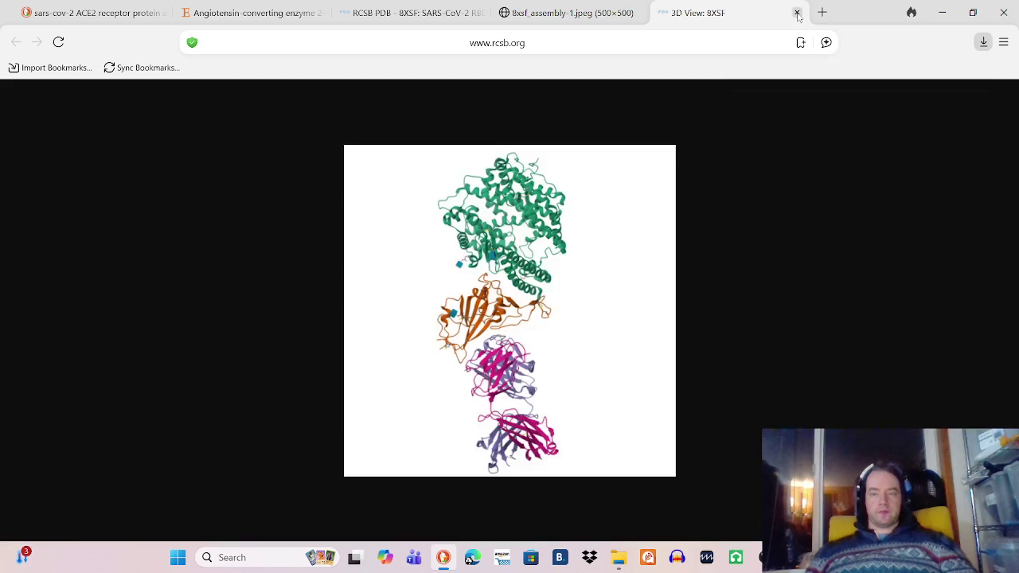
Step: Close the 8xsf_assembly image tab and switch to the Spotify window with Alt+Tab
left_click(638, 13)
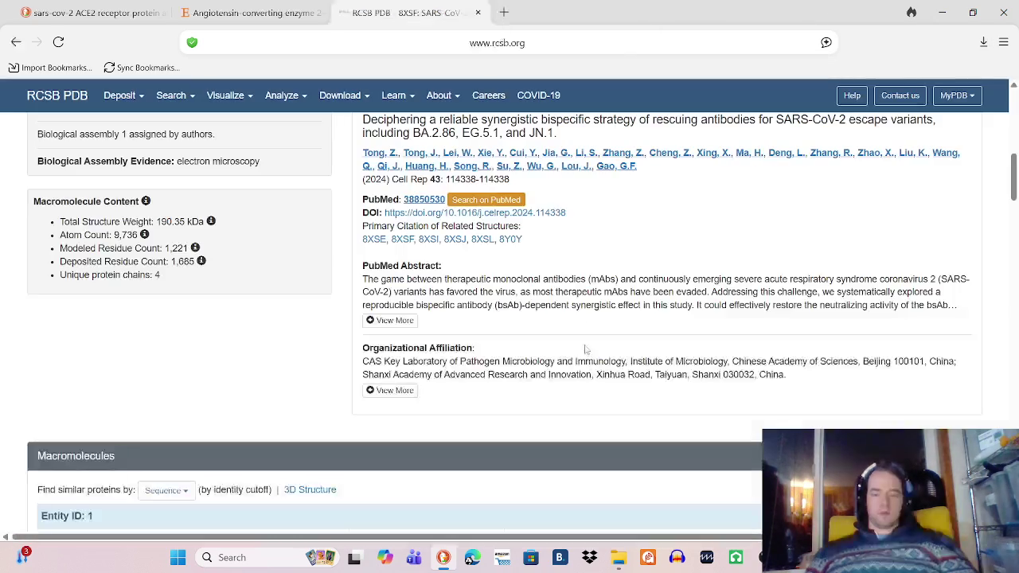
key("alt+Tab")
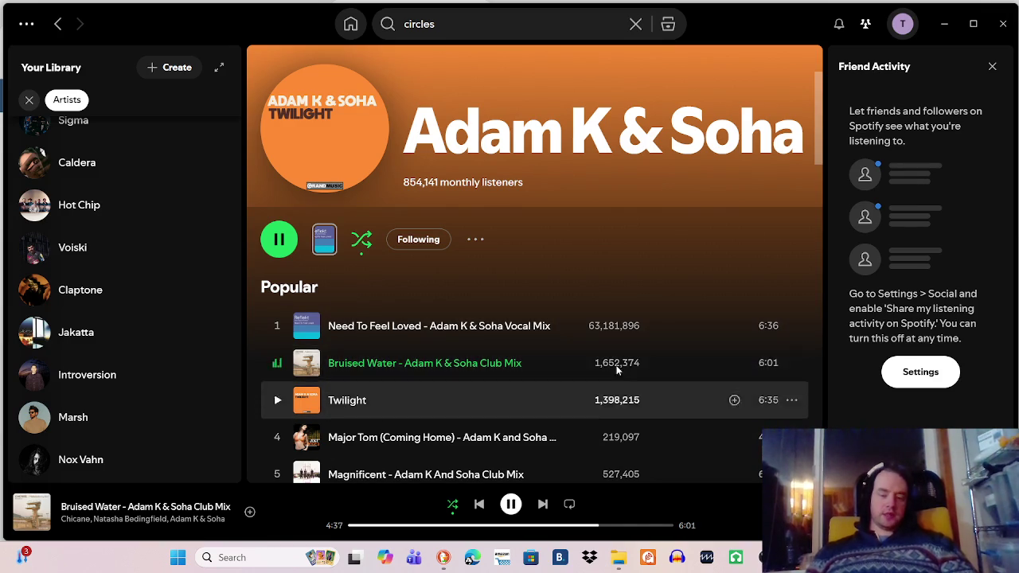
scroll(116, 184, "up", 15)
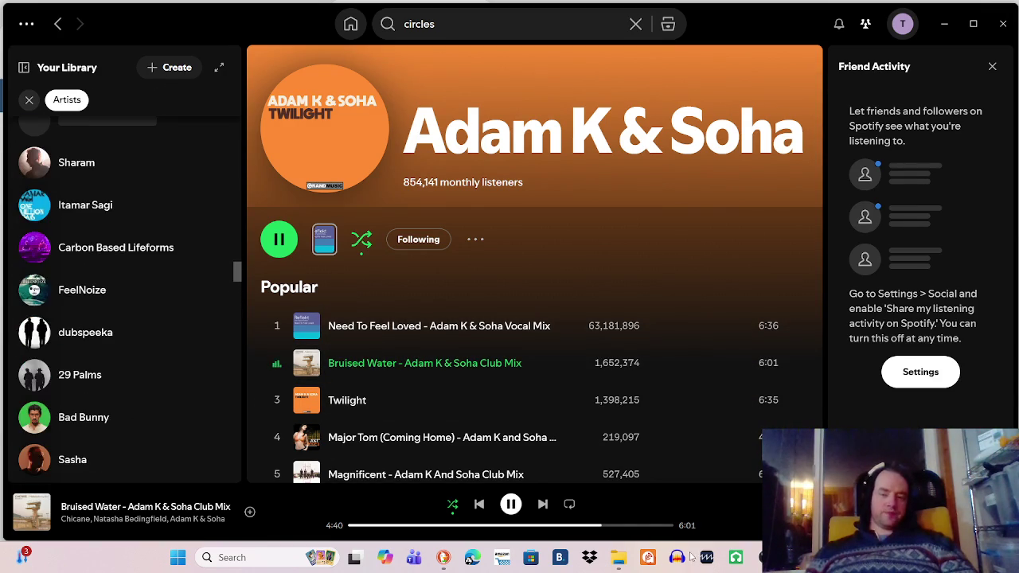
scroll(147, 446, "up", 15)
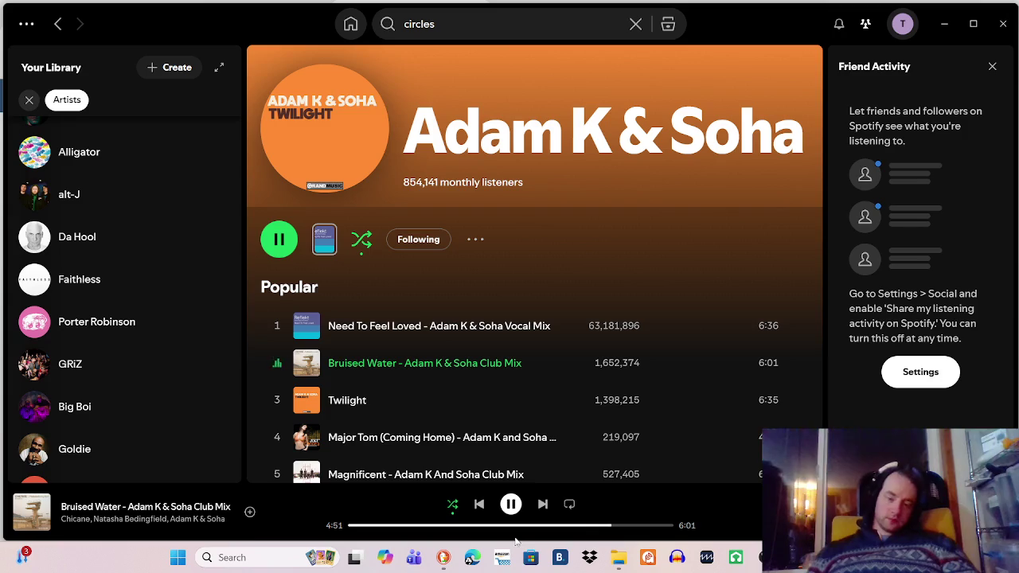
scroll(429, 469, "down", 10)
scroll(427, 465, "down", 3)
scroll(418, 454, "up", 5)
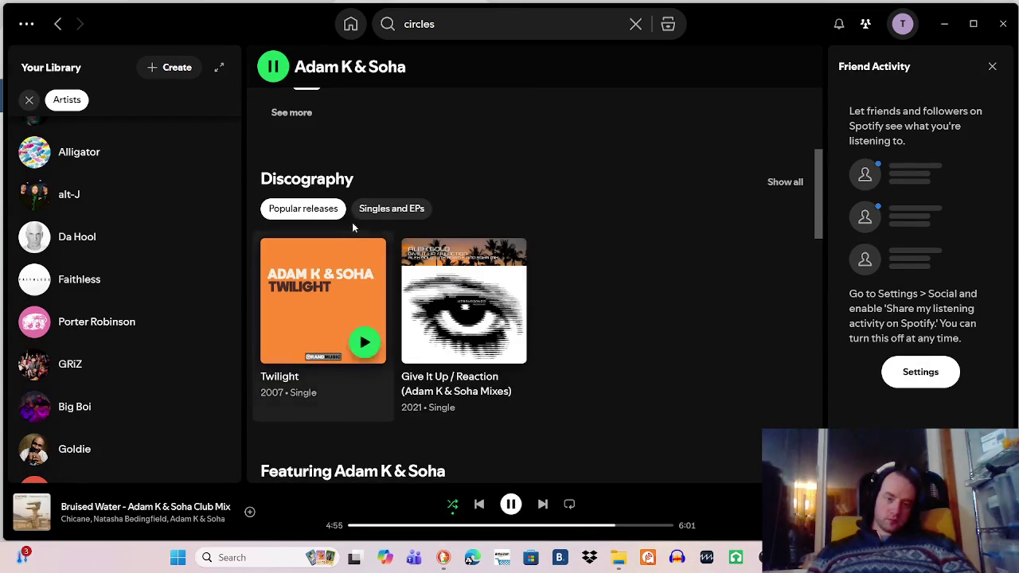
scroll(346, 277, "down", 5)
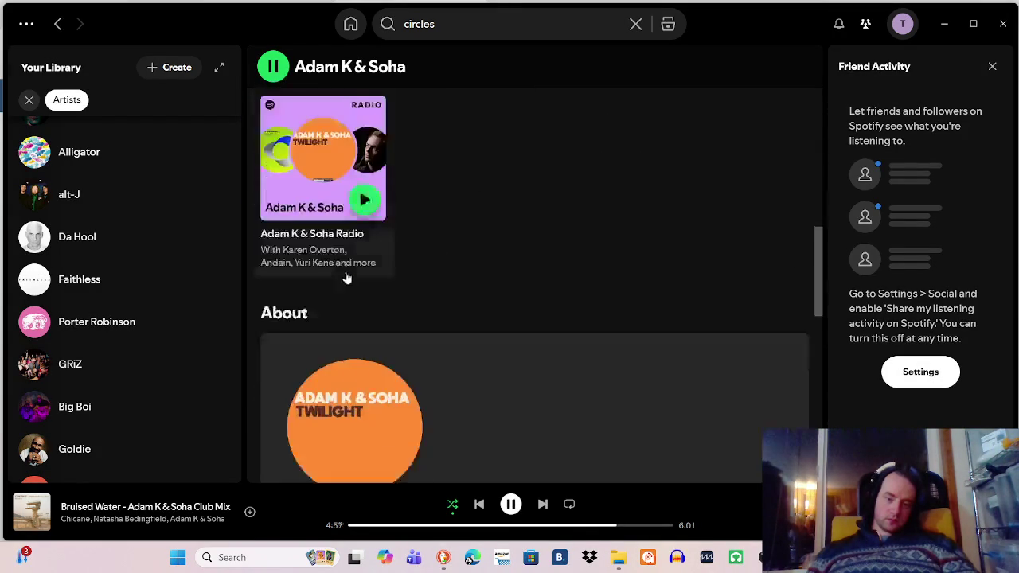
scroll(351, 294, "down", 10)
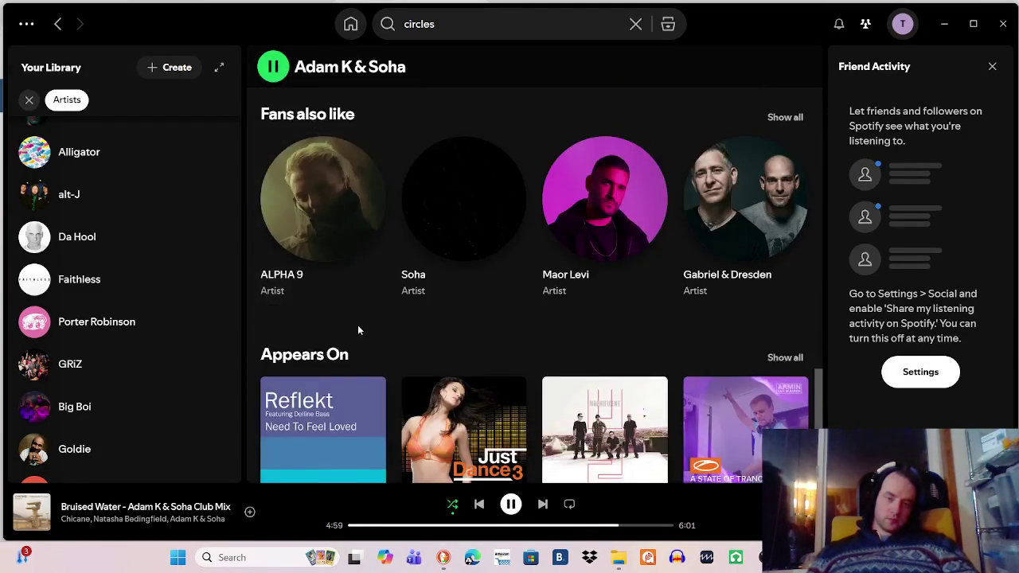
scroll(358, 329, "up", 15)
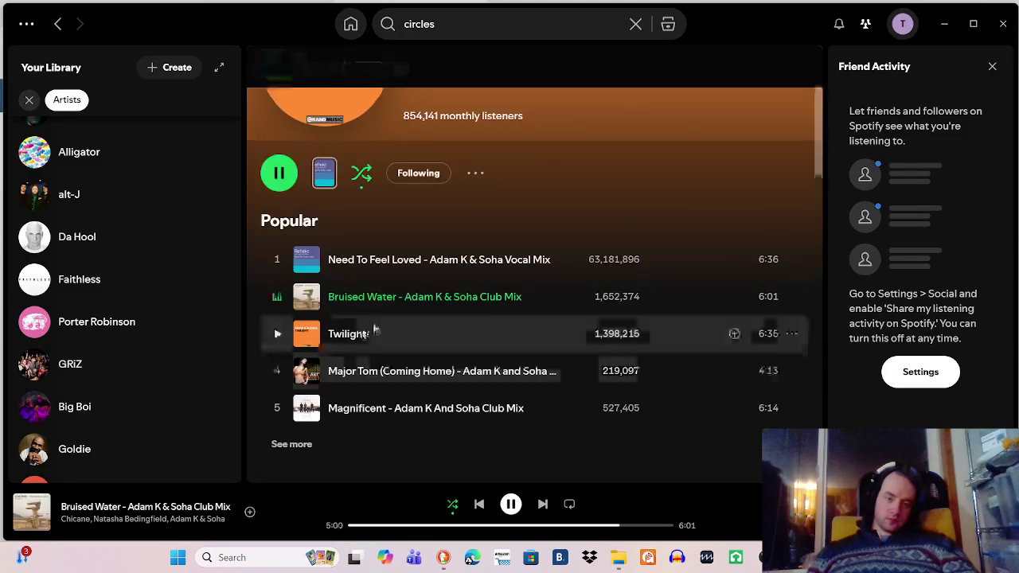
scroll(362, 335, "down", 3)
left_click(351, 247)
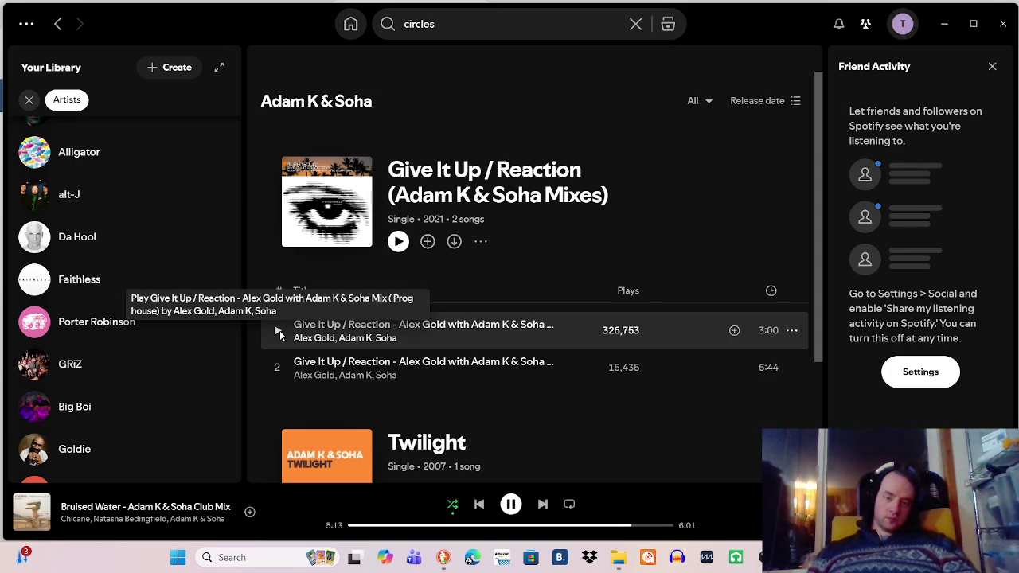
Step: Play track 1 of Give It Up / Reaction from the Adam K & Soha discography
scroll(280, 331, "down", 2)
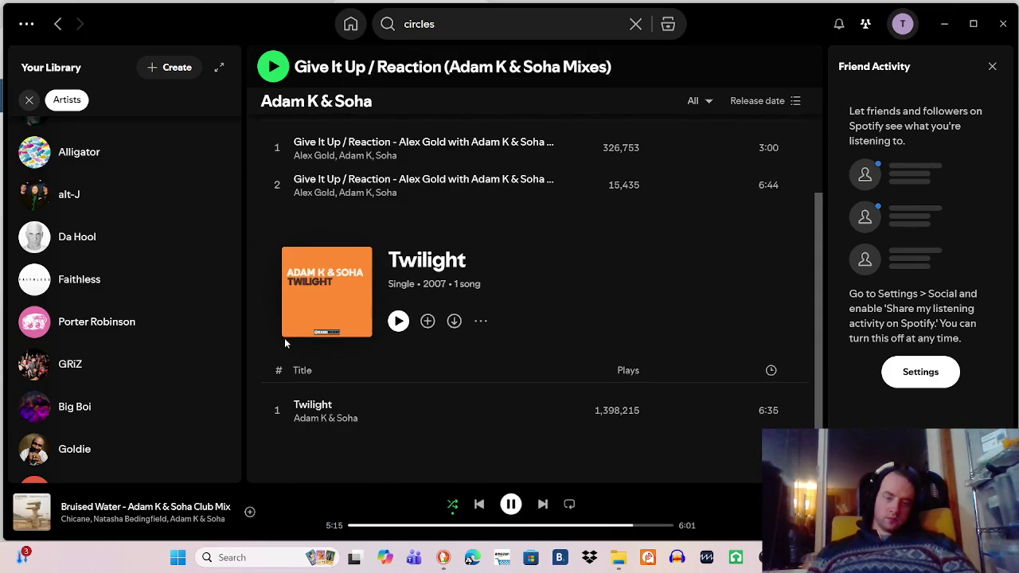
scroll(283, 339, "up", 2)
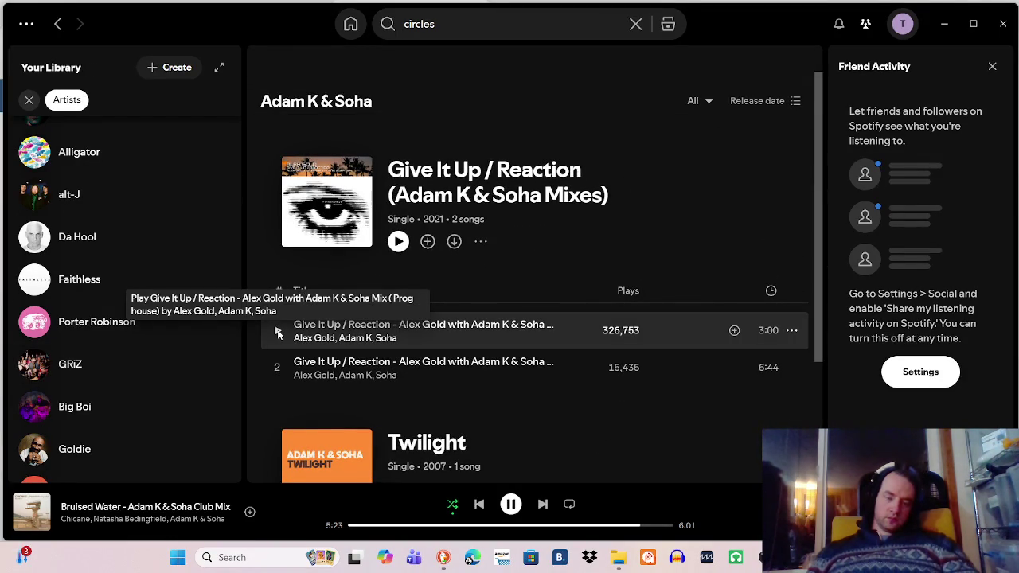
left_click(277, 332)
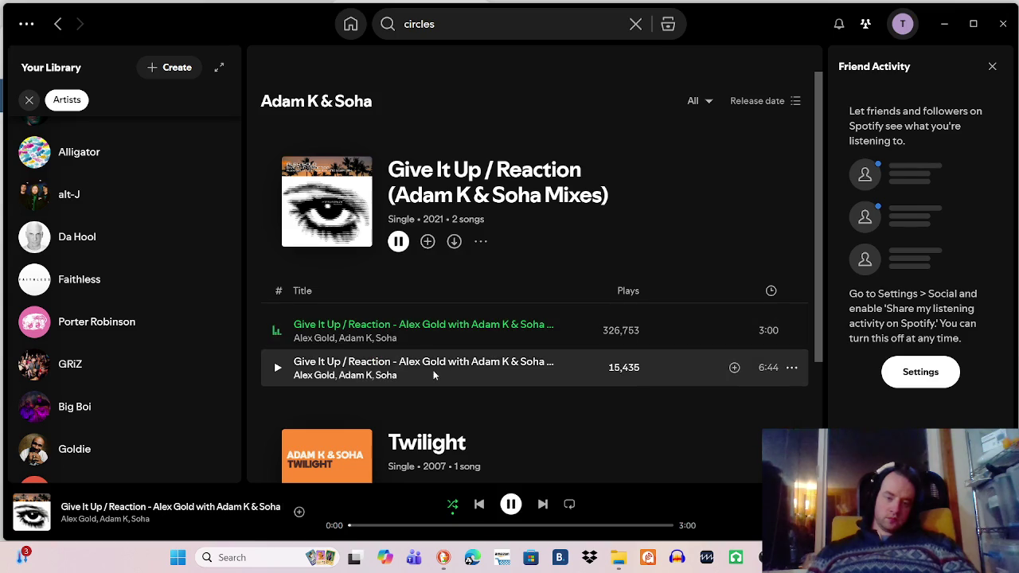
Step: Bring the still-streaming OBS Studio window back to the front
scroll(541, 414, "down", 2)
scroll(555, 423, "up", 2)
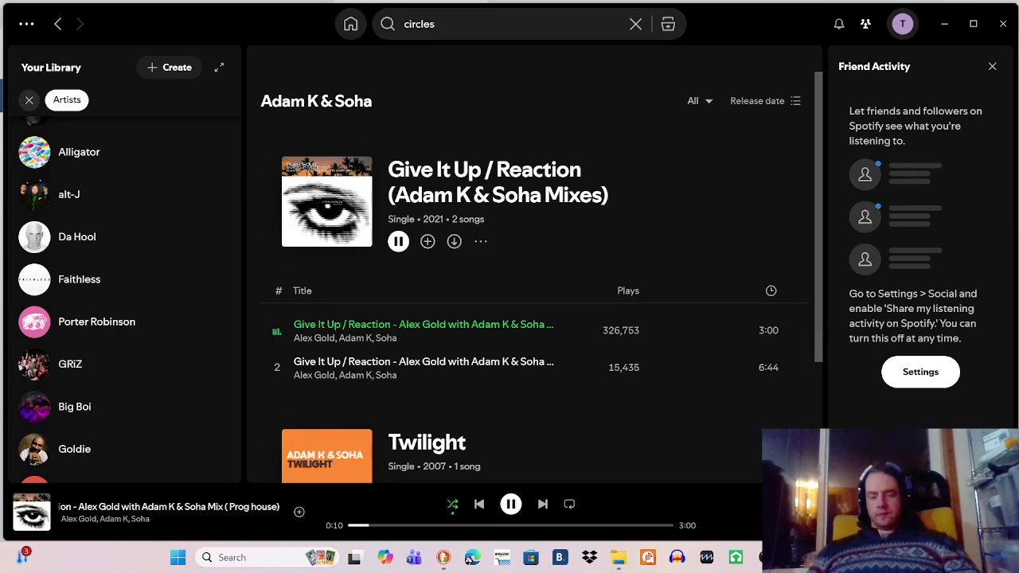
left_click(472, 557)
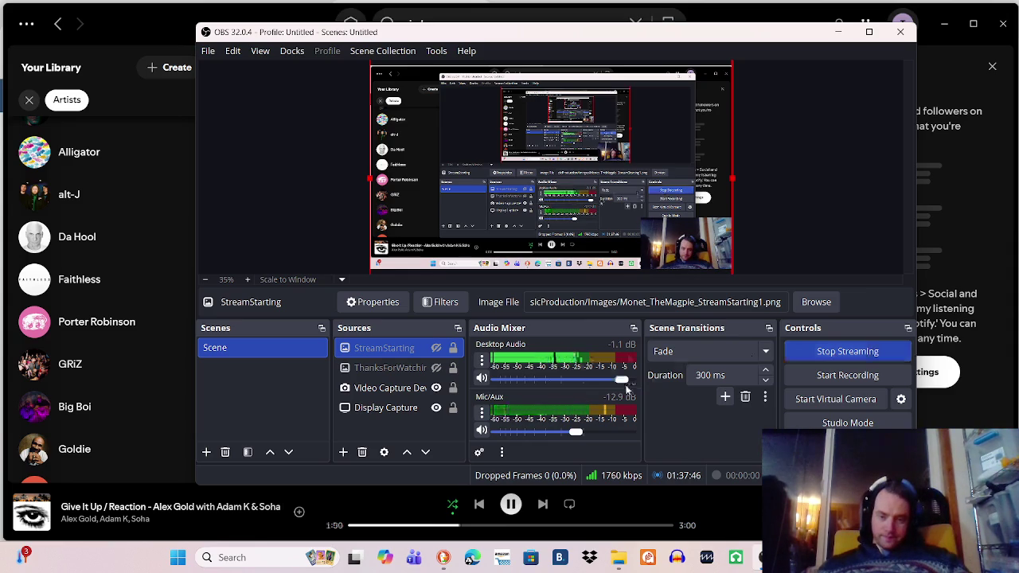
Step: Hide the Video Capture Device source and make the ThanksForWatching image visible
left_click(436, 388)
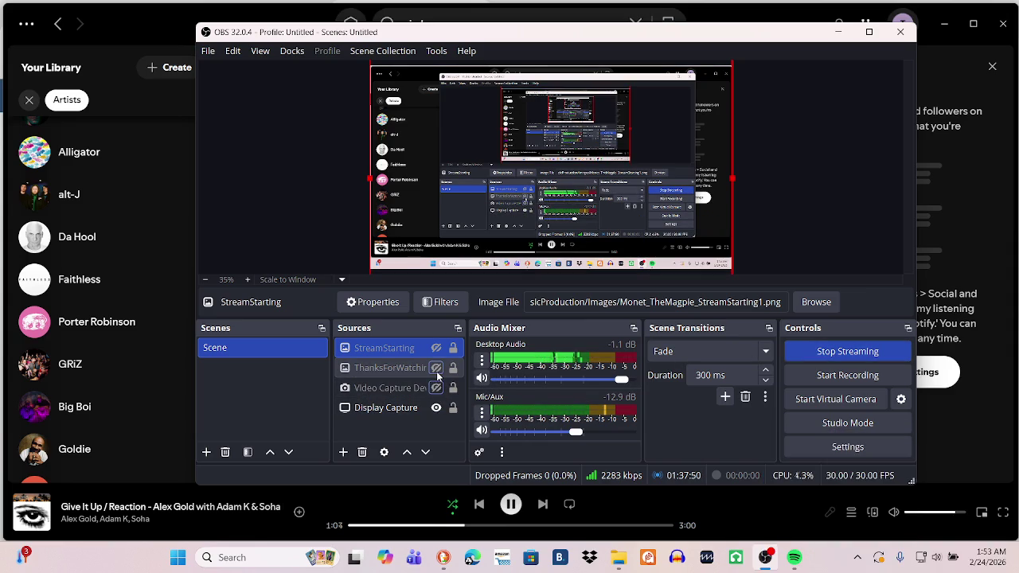
left_click(436, 367)
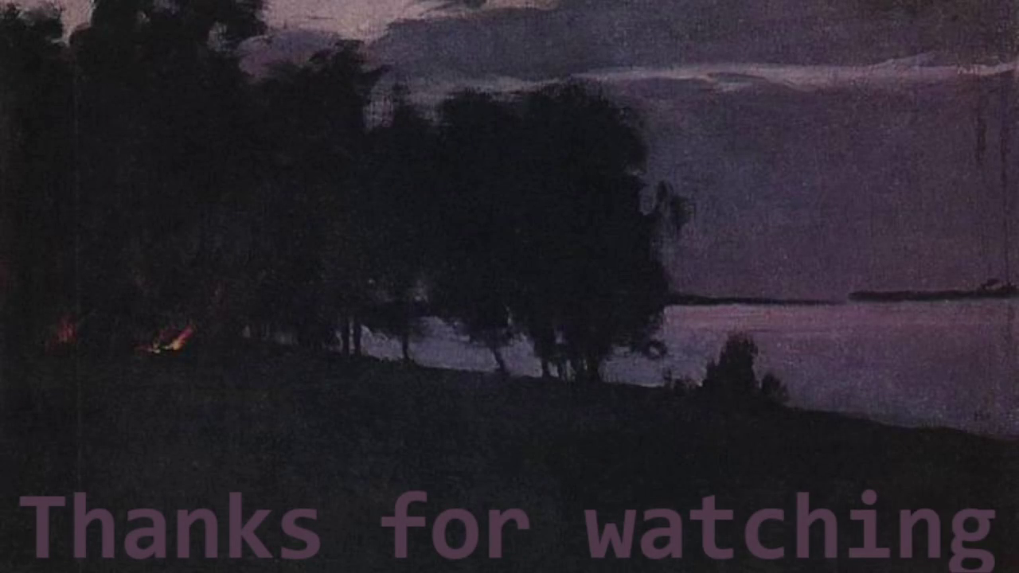